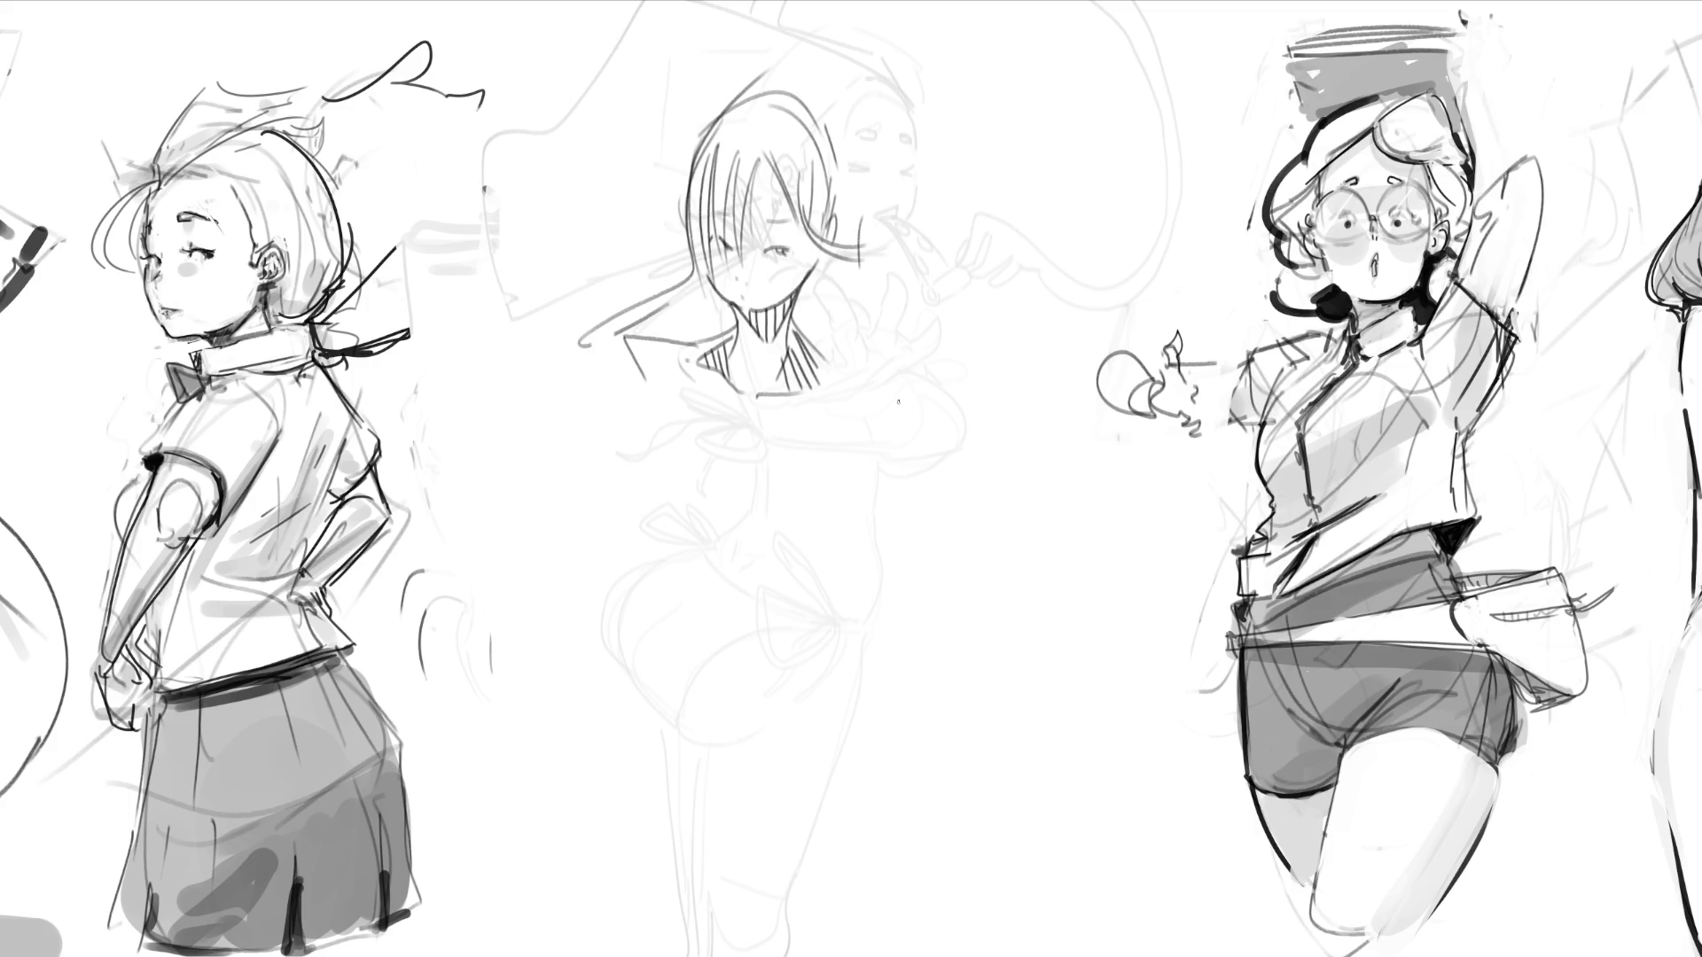
Step: Sketch the middle girl's shoulder, long outstretched arm and the fist at its end
mouse_move(773, 391)
mouse_down()
mouse_move(842, 353)
mouse_move(889, 448)
mouse_up()
drag(891, 421, 601, 907)
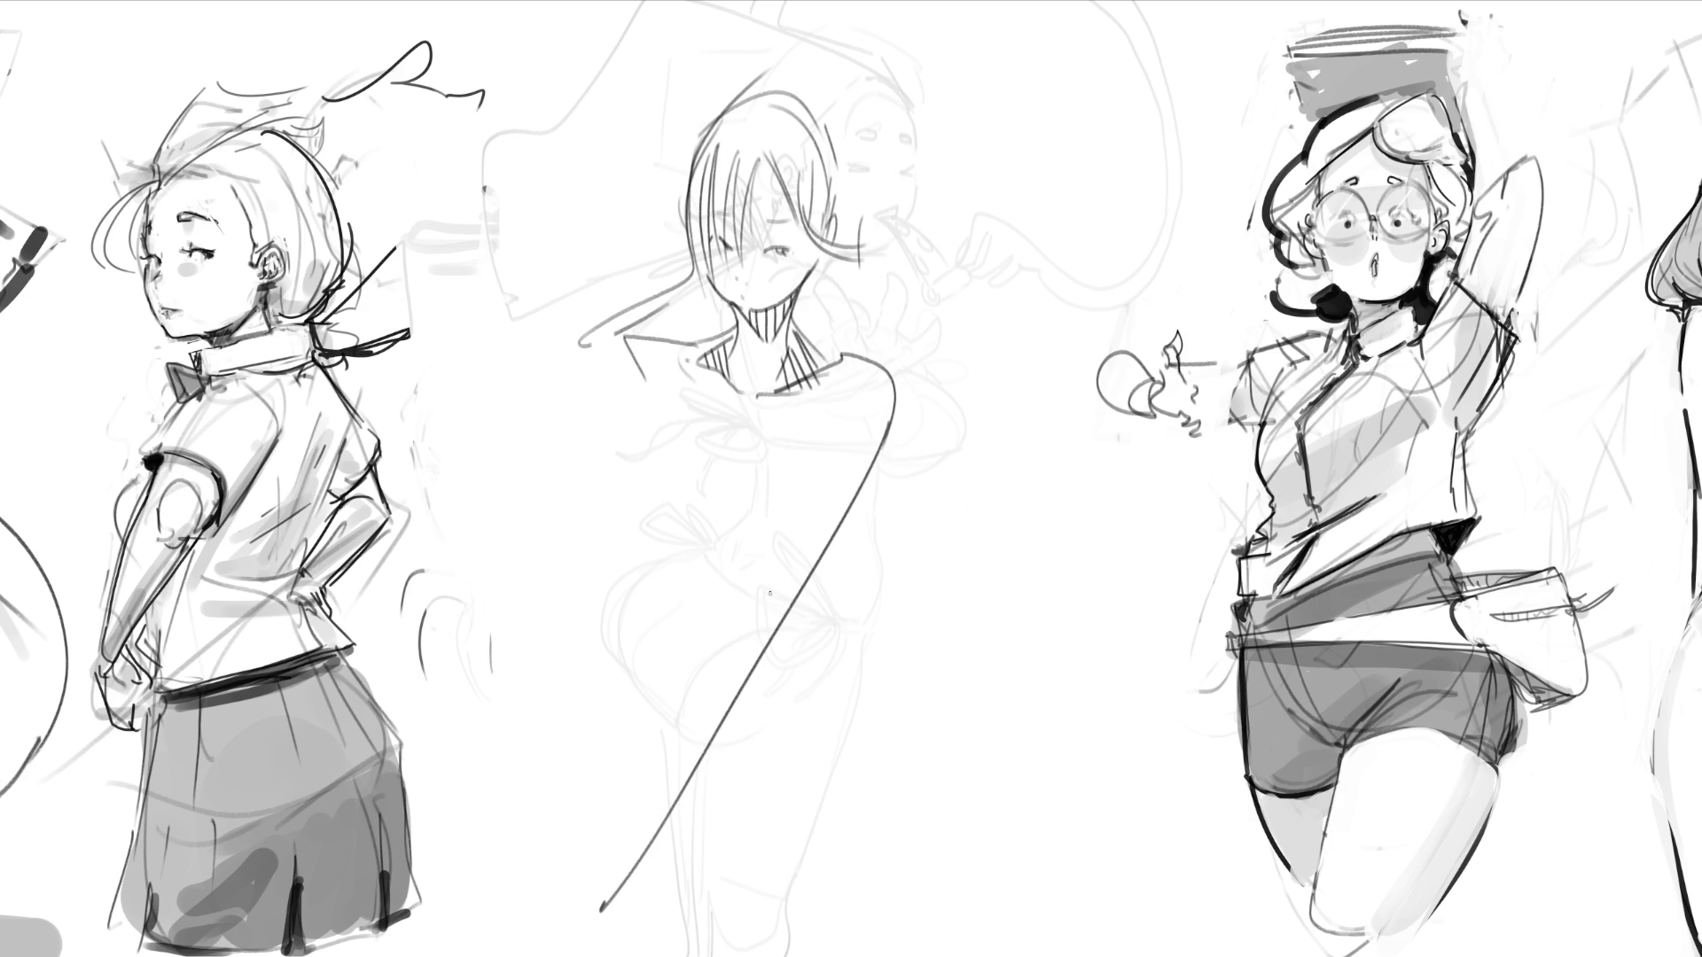
mouse_move(808, 440)
mouse_down()
mouse_move(541, 947)
mouse_move(567, 947)
mouse_move(635, 889)
mouse_move(779, 738)
mouse_move(856, 904)
mouse_move(851, 956)
mouse_up()
mouse_move(595, 912)
mouse_down()
mouse_move(514, 955)
mouse_move(576, 956)
mouse_move(621, 918)
mouse_up()
drag(625, 948, 595, 951)
Step: Draw the racket head frame, hatch vertical and crossing strings, and add a small hand shape
mouse_move(647, 893)
mouse_down()
mouse_move(648, 922)
mouse_move(729, 776)
mouse_move(830, 955)
mouse_up()
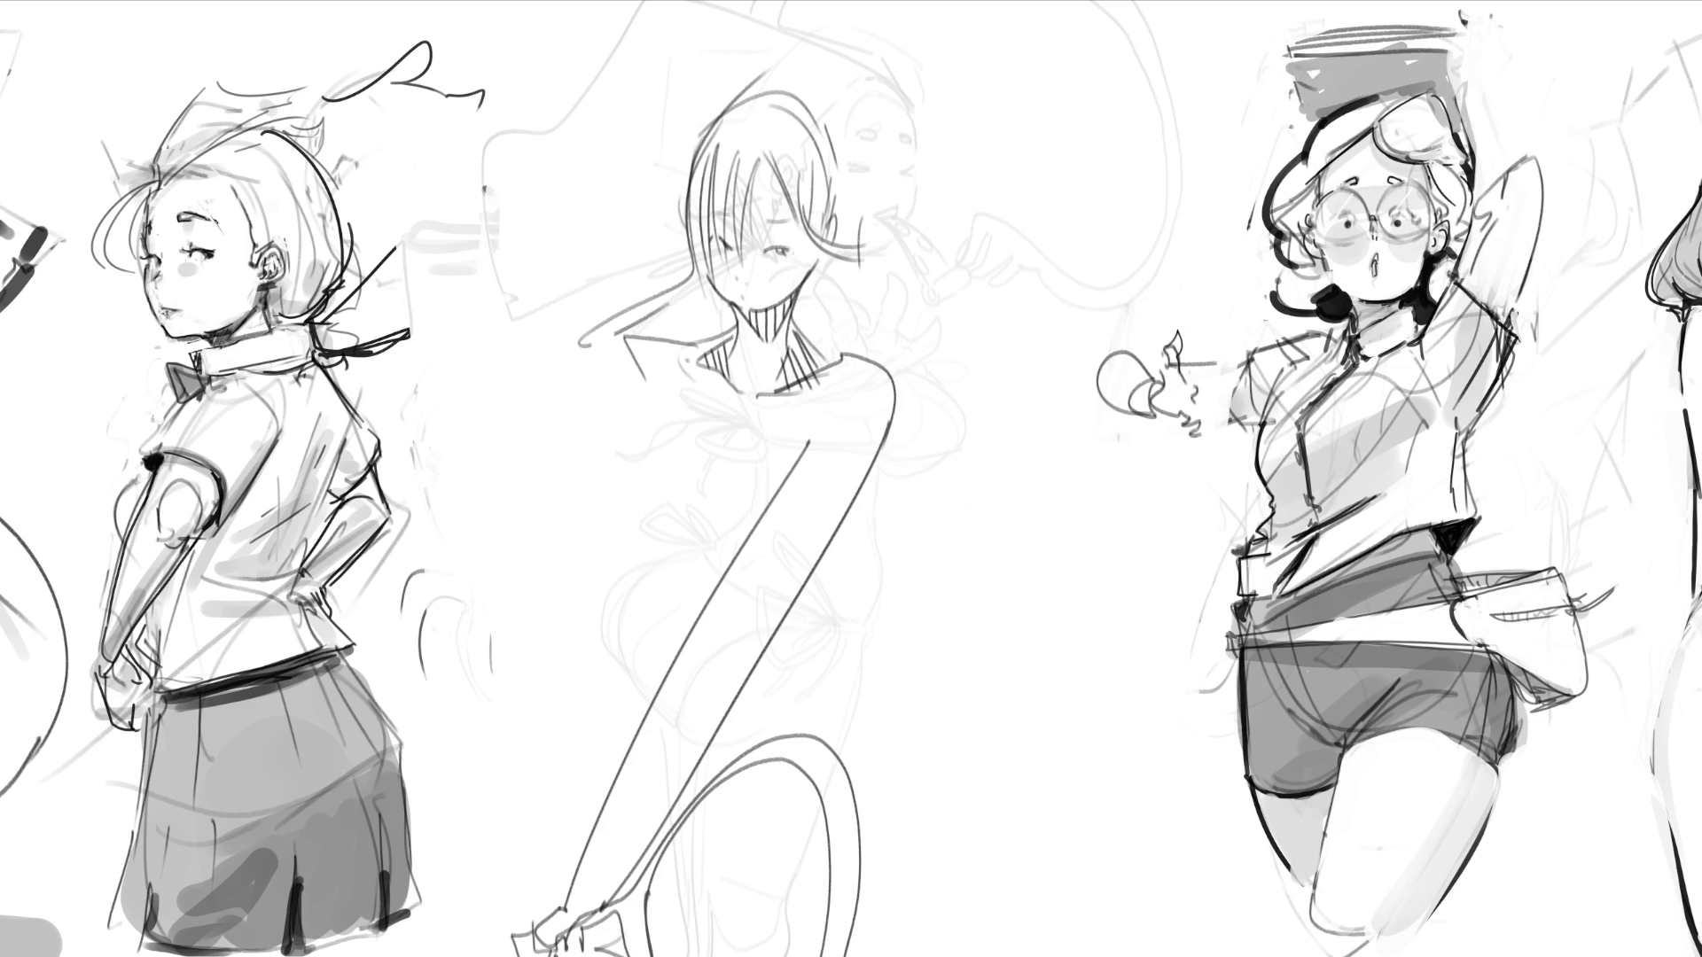
drag(670, 840, 682, 956)
mouse_move(695, 811)
mouse_down()
mouse_move(711, 956)
mouse_move(749, 956)
mouse_up()
drag(755, 779, 793, 956)
drag(800, 806, 630, 909)
drag(811, 843, 636, 947)
drag(810, 898, 726, 934)
drag(769, 799, 627, 884)
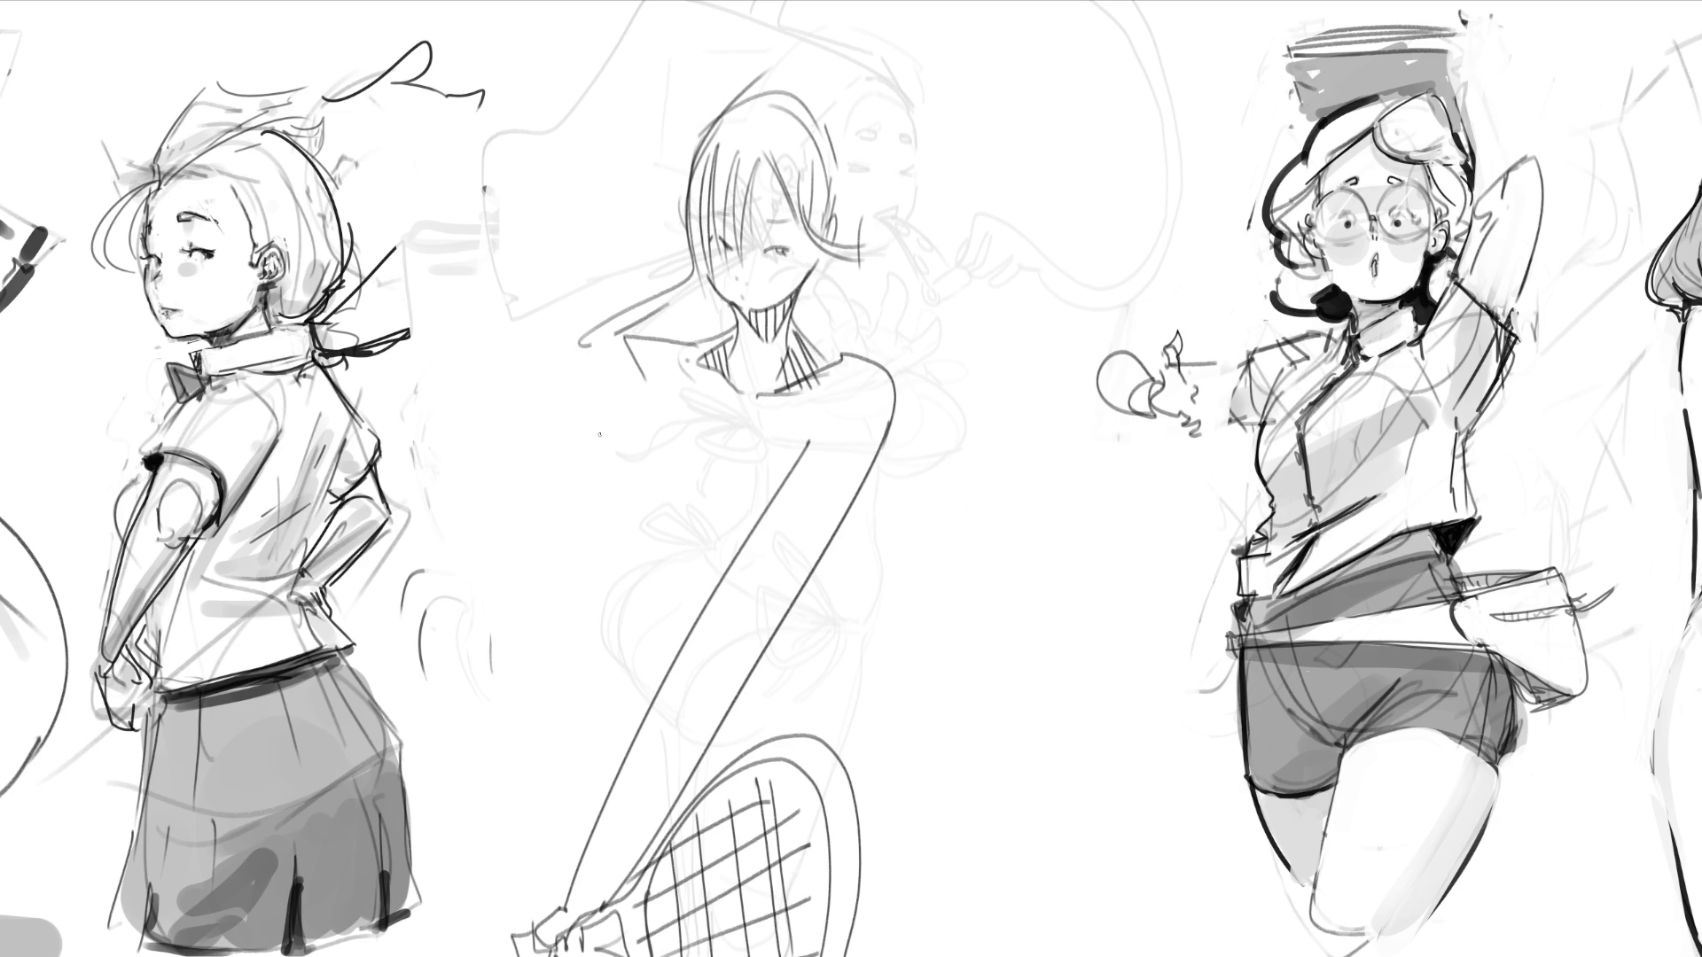
mouse_move(584, 409)
mouse_down()
mouse_move(607, 404)
mouse_move(626, 445)
mouse_move(590, 411)
mouse_move(626, 453)
mouse_move(554, 439)
mouse_move(605, 487)
mouse_move(587, 457)
mouse_move(557, 486)
mouse_move(532, 478)
mouse_move(461, 392)
mouse_move(538, 393)
mouse_move(558, 333)
mouse_move(585, 327)
mouse_up()
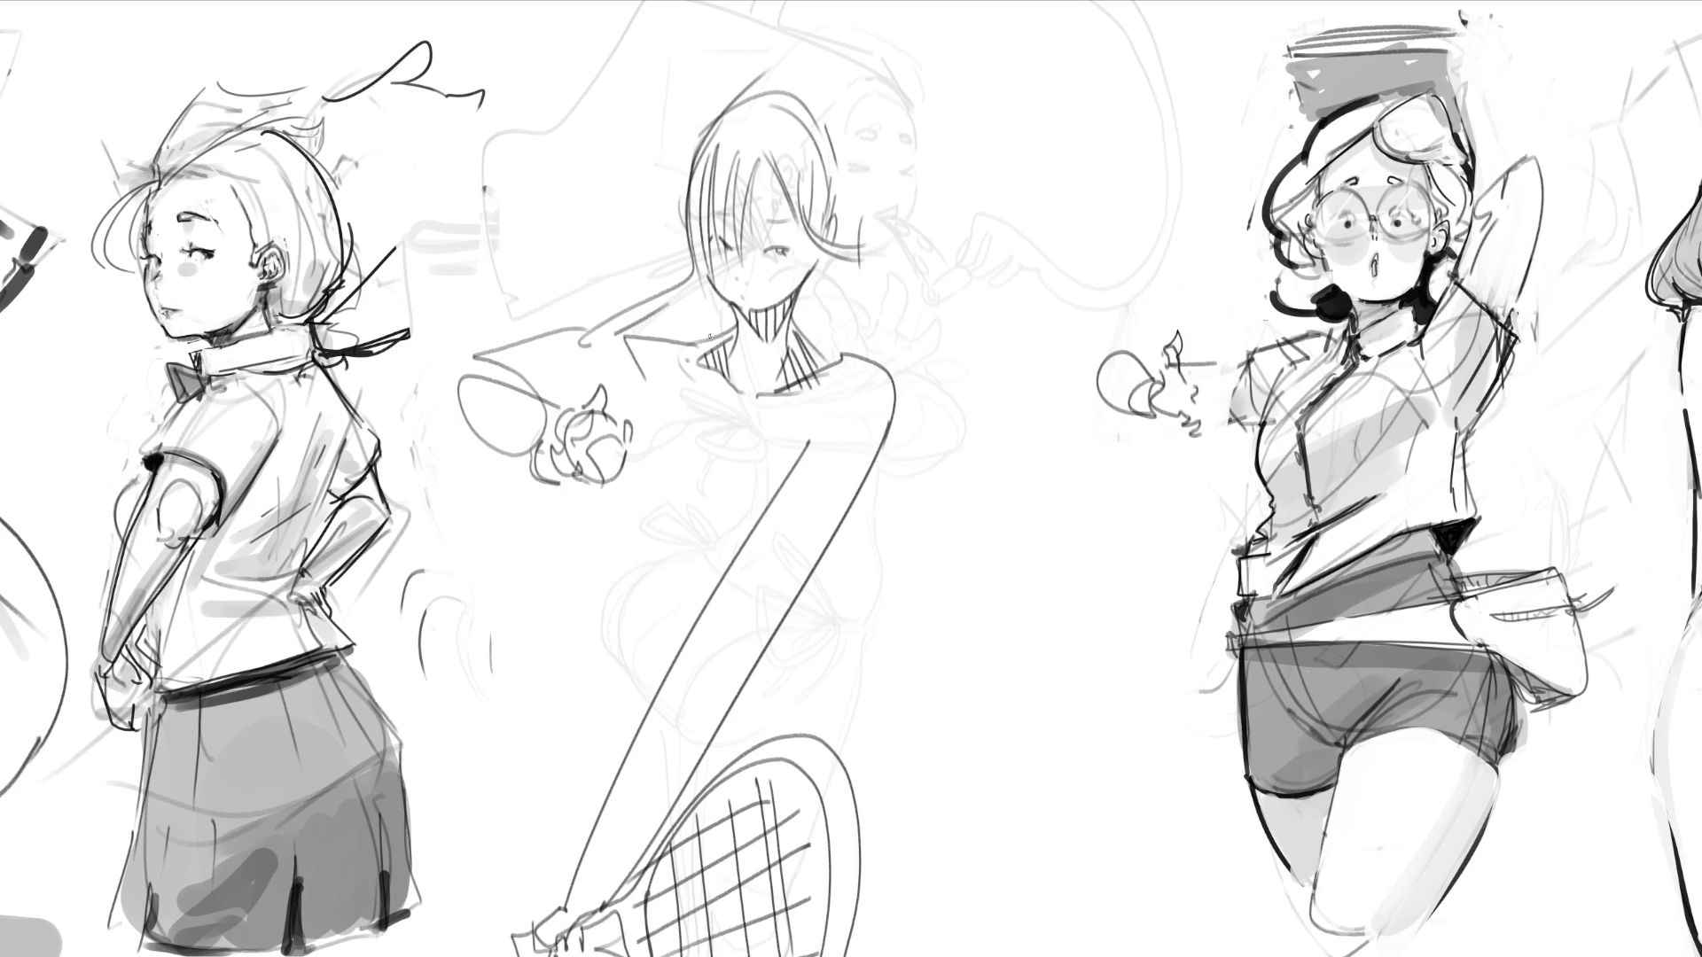
Step: Sketch the girl's upper body, chest line and waist curve
drag(732, 327, 658, 417)
drag(808, 340, 751, 498)
mouse_move(657, 414)
mouse_down()
mouse_move(640, 510)
mouse_move(748, 488)
mouse_up()
mouse_move(656, 410)
mouse_down()
mouse_move(623, 439)
mouse_move(704, 598)
mouse_move(696, 477)
mouse_up()
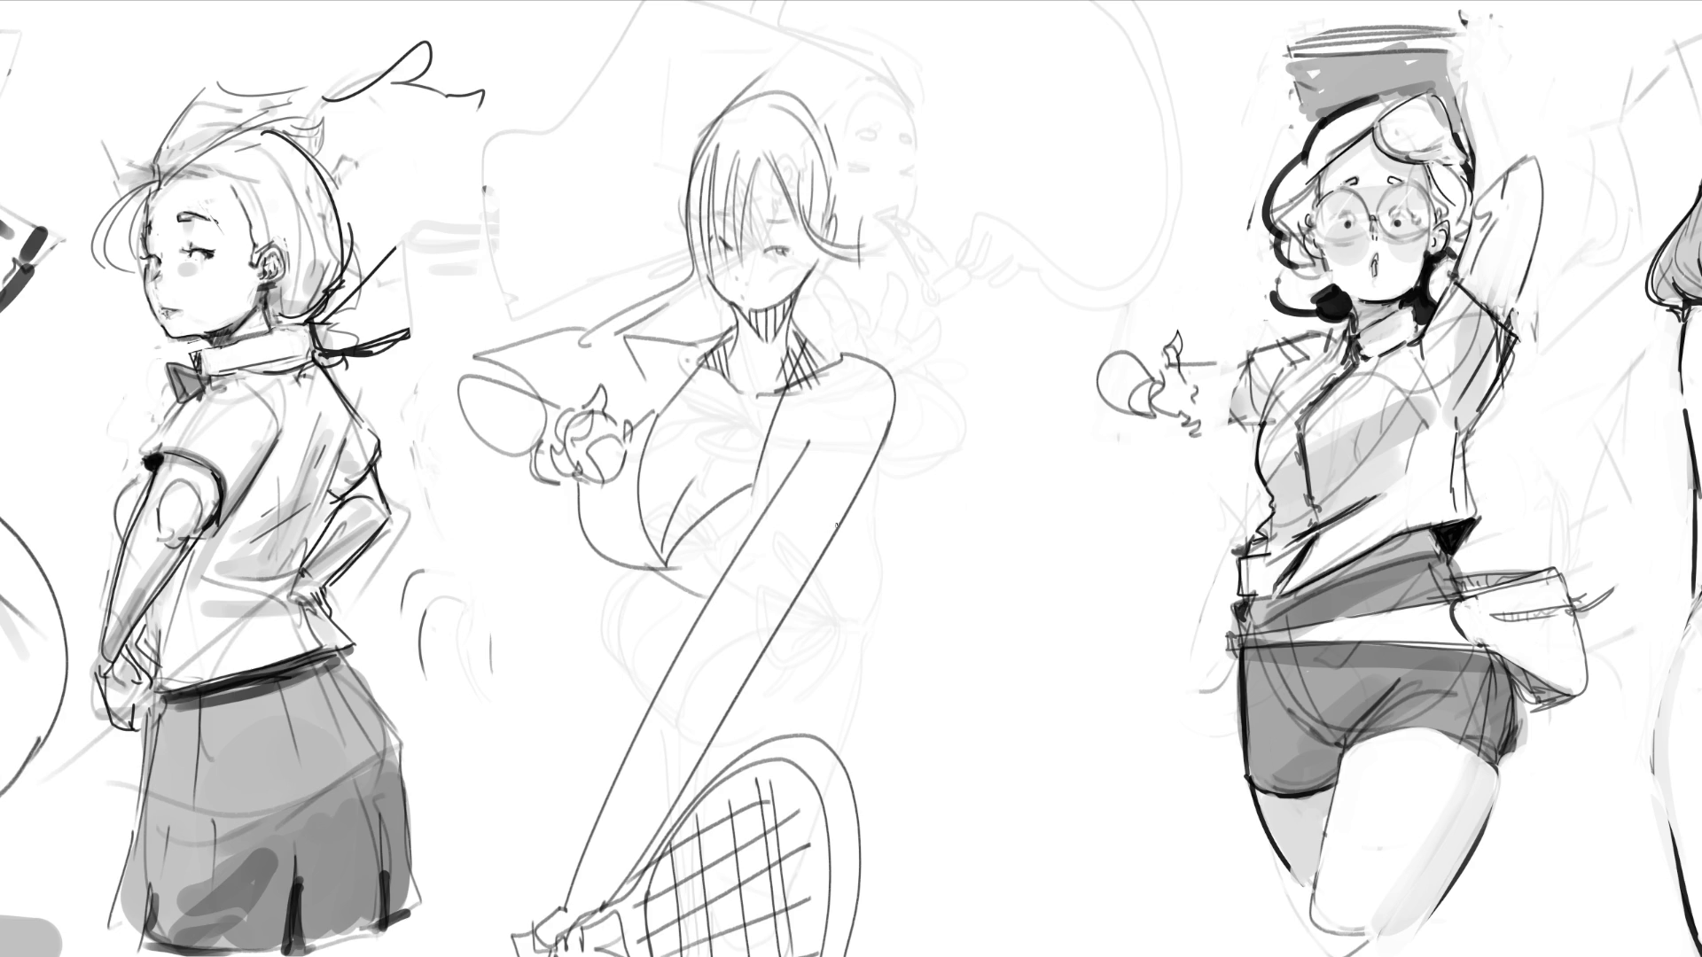
Step: Rough in the waist, waistline, skirt edge and outward hip curves
drag(838, 510, 780, 607)
drag(871, 470, 890, 647)
mouse_move(648, 573)
mouse_down()
mouse_move(714, 621)
mouse_move(839, 613)
mouse_up()
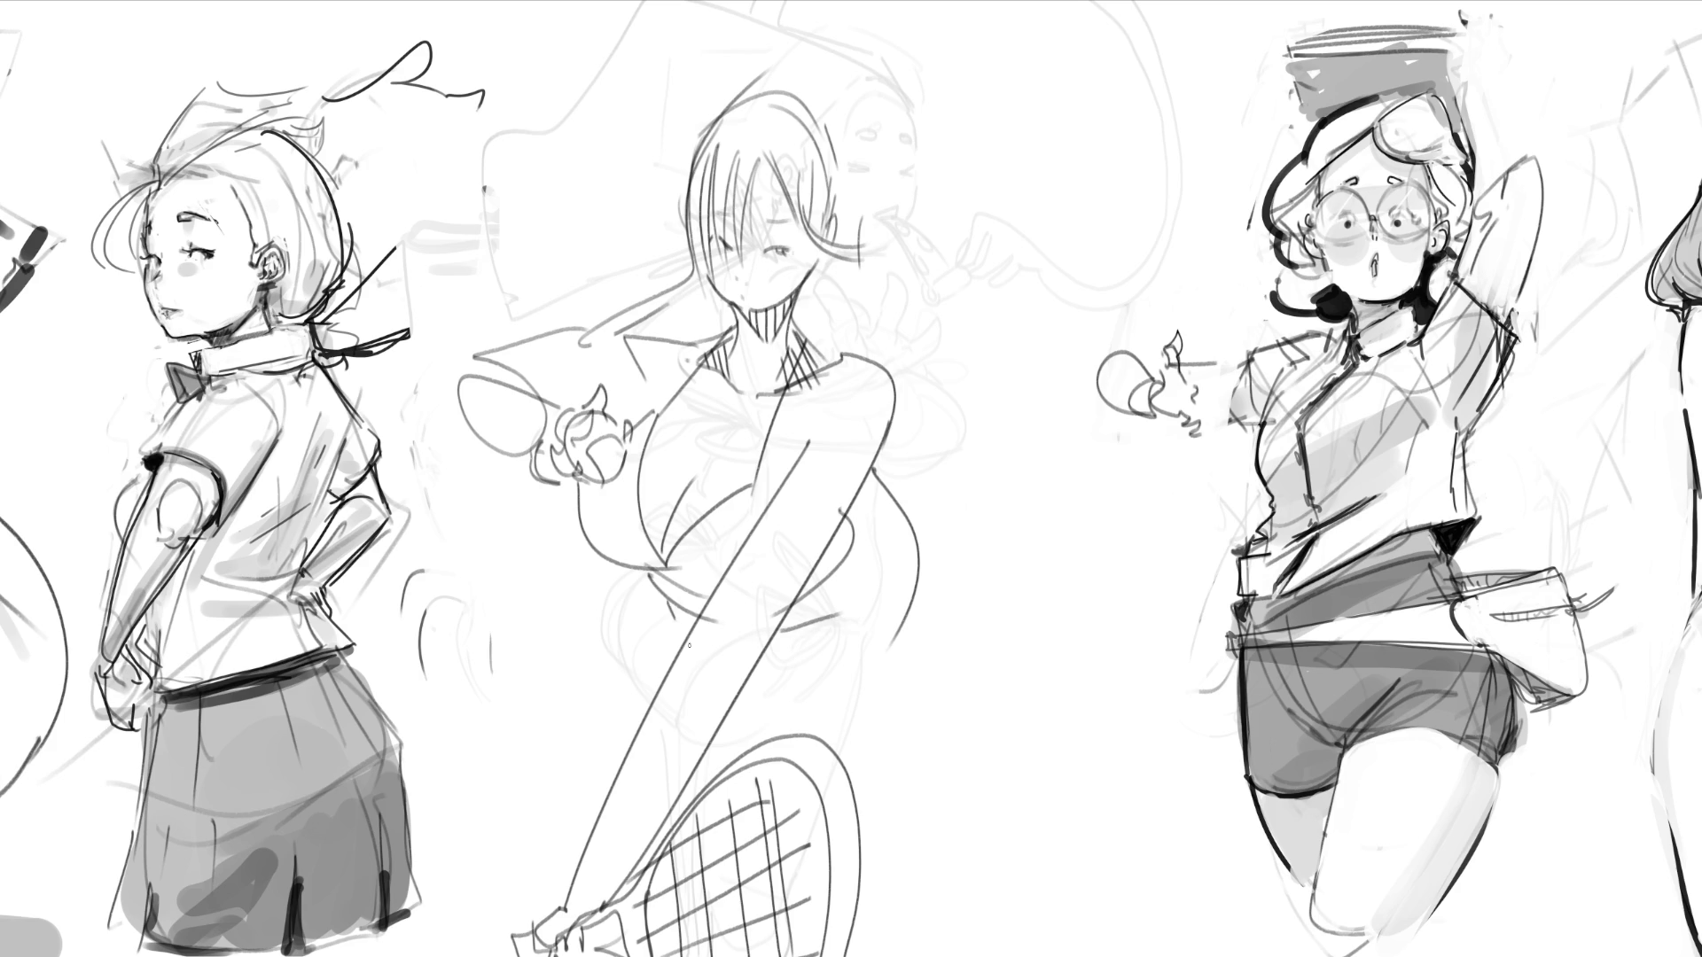
drag(747, 709, 880, 679)
mouse_move(891, 476)
mouse_down()
mouse_move(907, 471)
mouse_move(982, 643)
mouse_up()
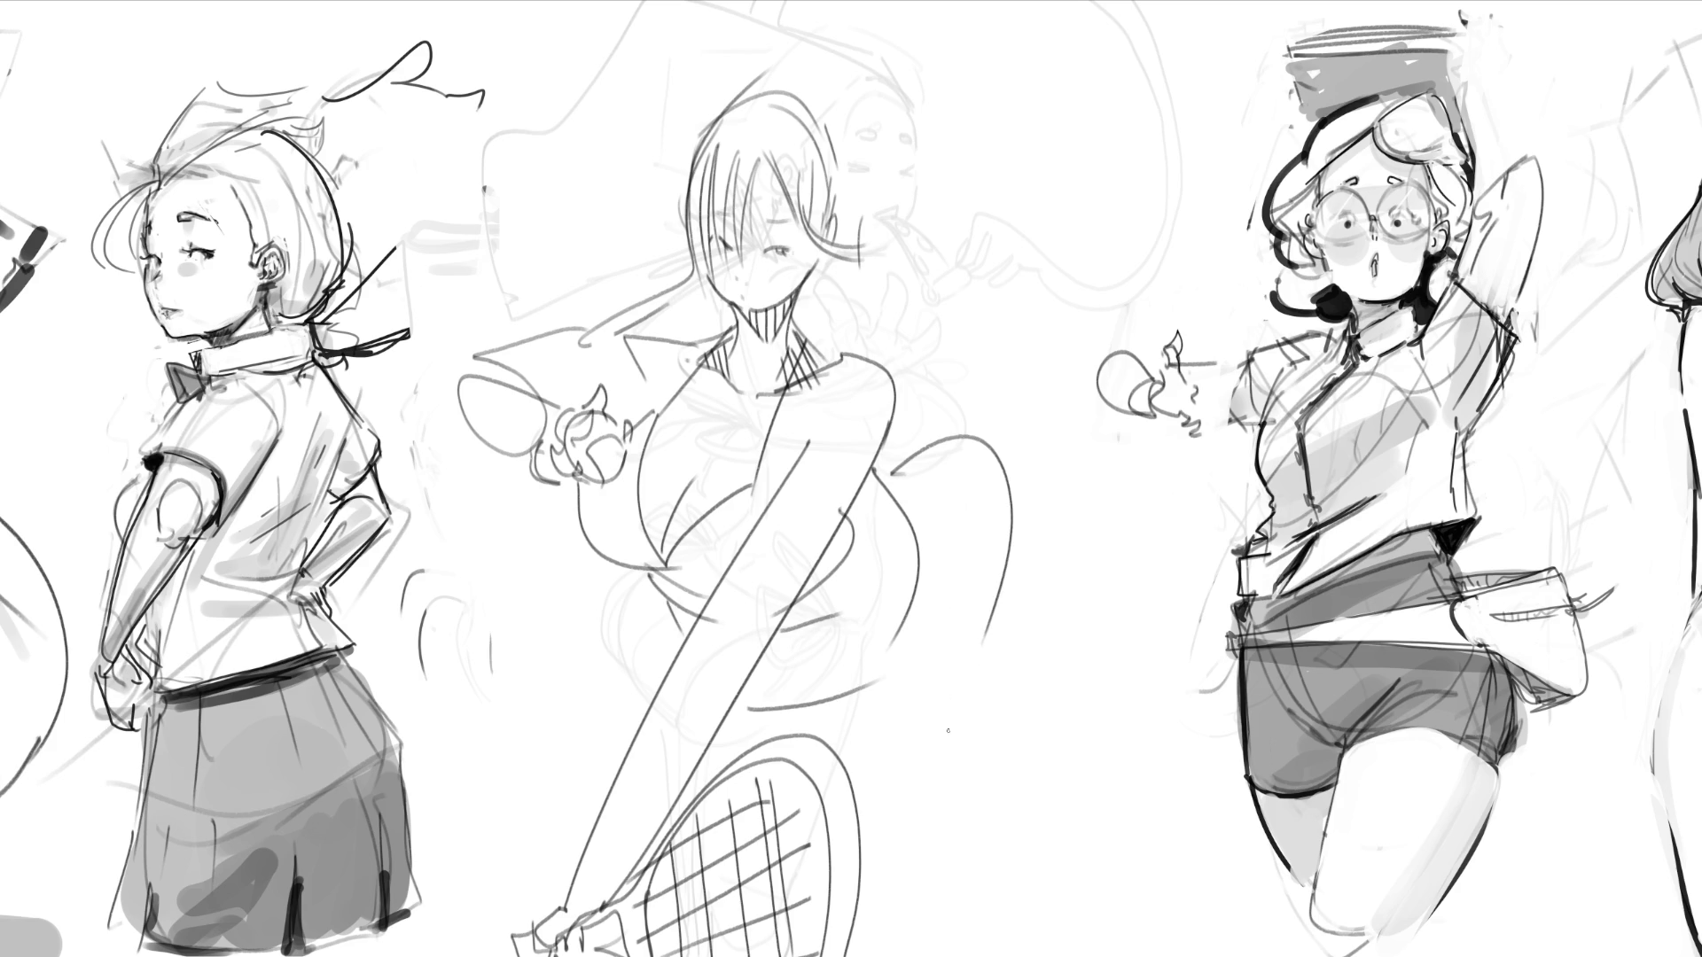
drag(908, 681, 739, 700)
mouse_move(909, 638)
mouse_down()
mouse_move(904, 531)
mouse_move(877, 468)
mouse_up()
mouse_move(890, 476)
mouse_down()
mouse_move(945, 643)
mouse_move(1040, 779)
mouse_move(1055, 953)
mouse_up()
Step: Sweep the leg to the canvas bottom, add a shoe and curling ribbon, then fade the figure
mouse_move(870, 927)
mouse_down()
mouse_move(930, 956)
mouse_move(1043, 882)
mouse_move(1062, 953)
mouse_up()
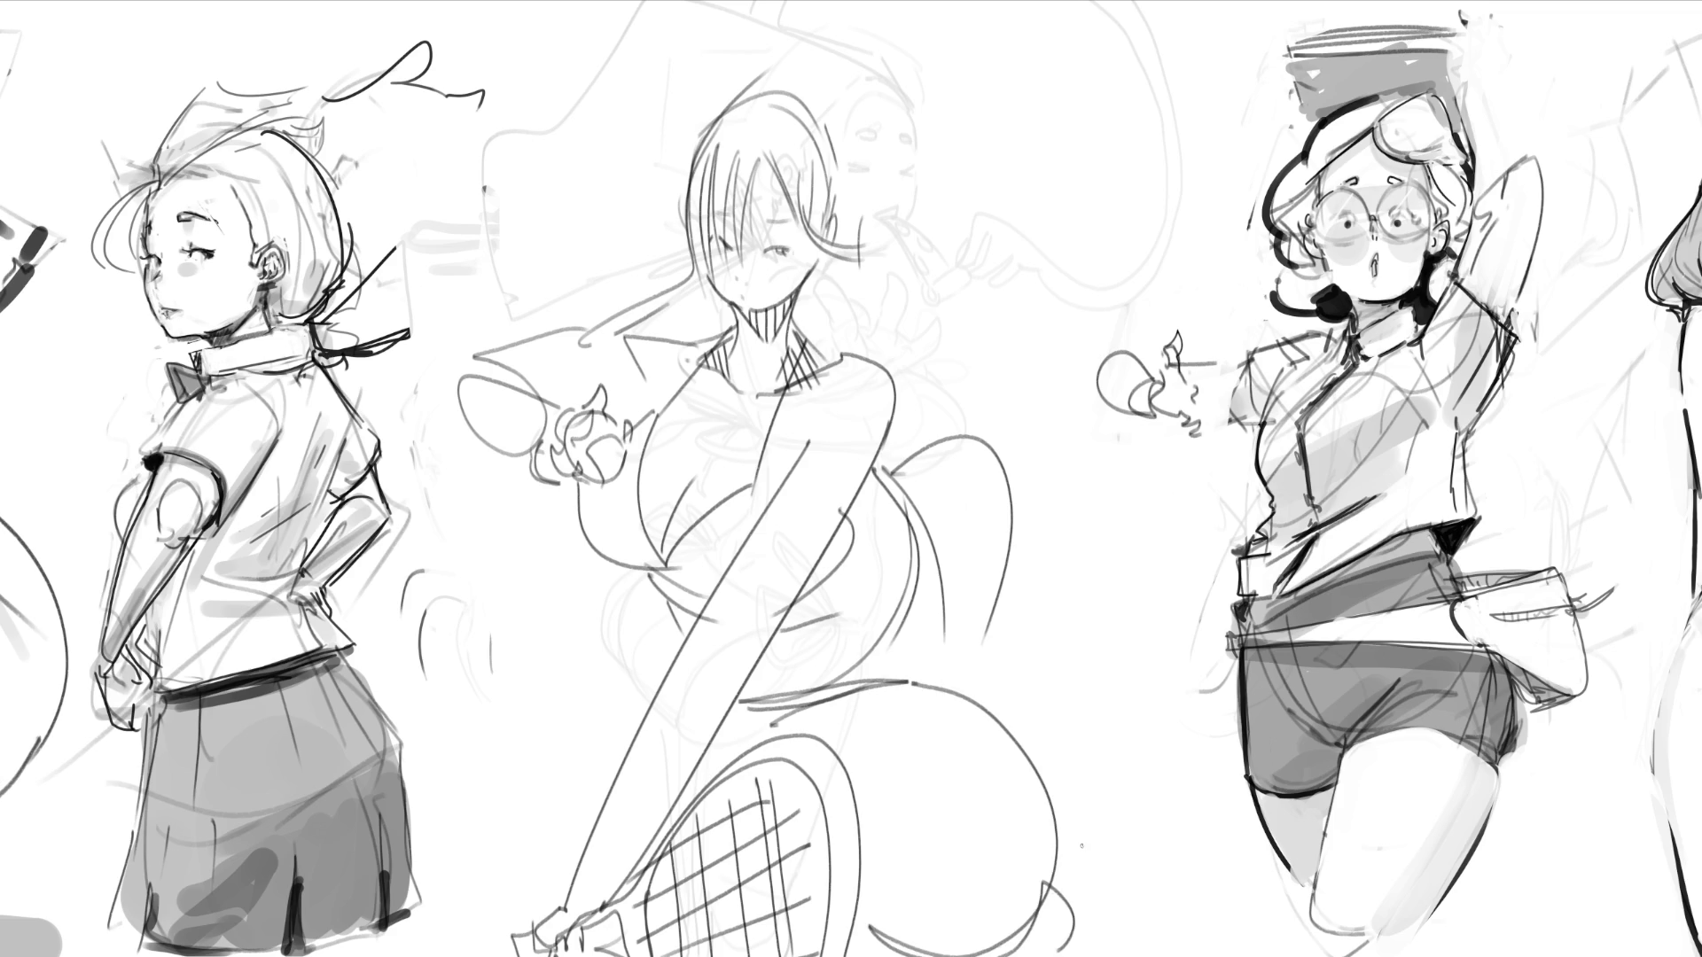
mouse_move(1036, 761)
mouse_down()
mouse_move(1108, 811)
mouse_move(1059, 956)
mouse_move(1148, 829)
mouse_move(1120, 840)
mouse_up()
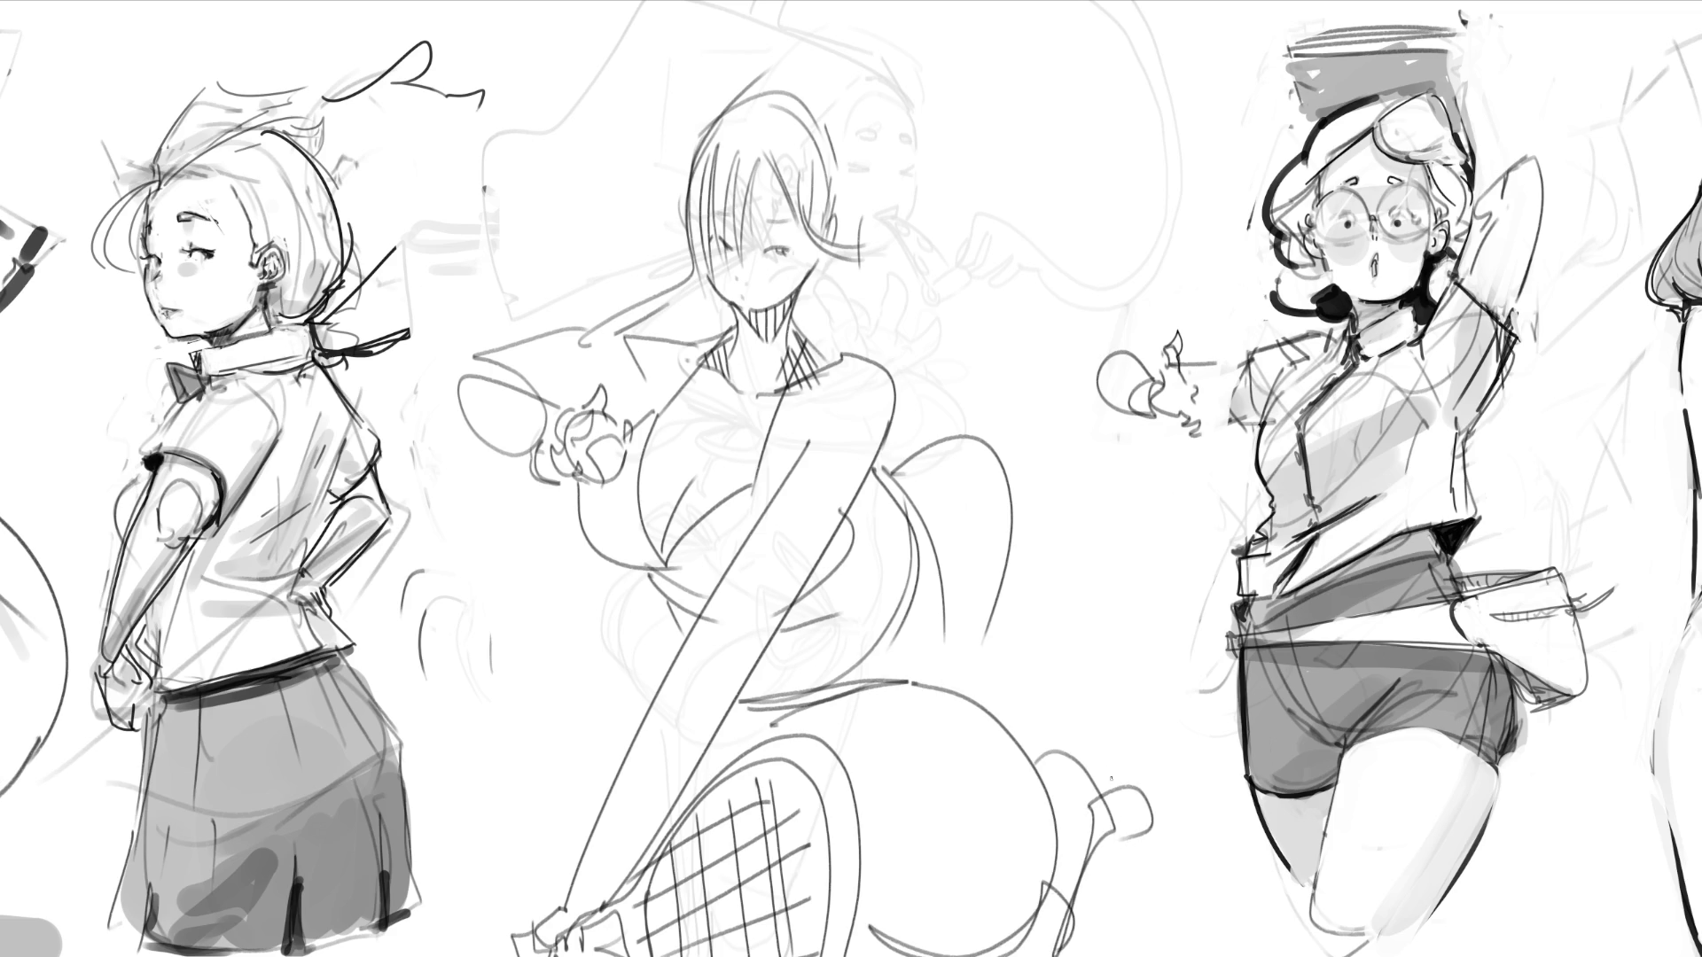
mouse_move(878, 470)
mouse_down()
mouse_move(974, 430)
mouse_move(1152, 488)
mouse_move(978, 676)
mouse_move(1134, 470)
mouse_move(1007, 401)
mouse_move(1036, 367)
mouse_move(1108, 423)
mouse_up()
mouse_move(1033, 383)
mouse_down()
mouse_move(1011, 350)
mouse_move(1058, 334)
mouse_move(1028, 356)
mouse_up()
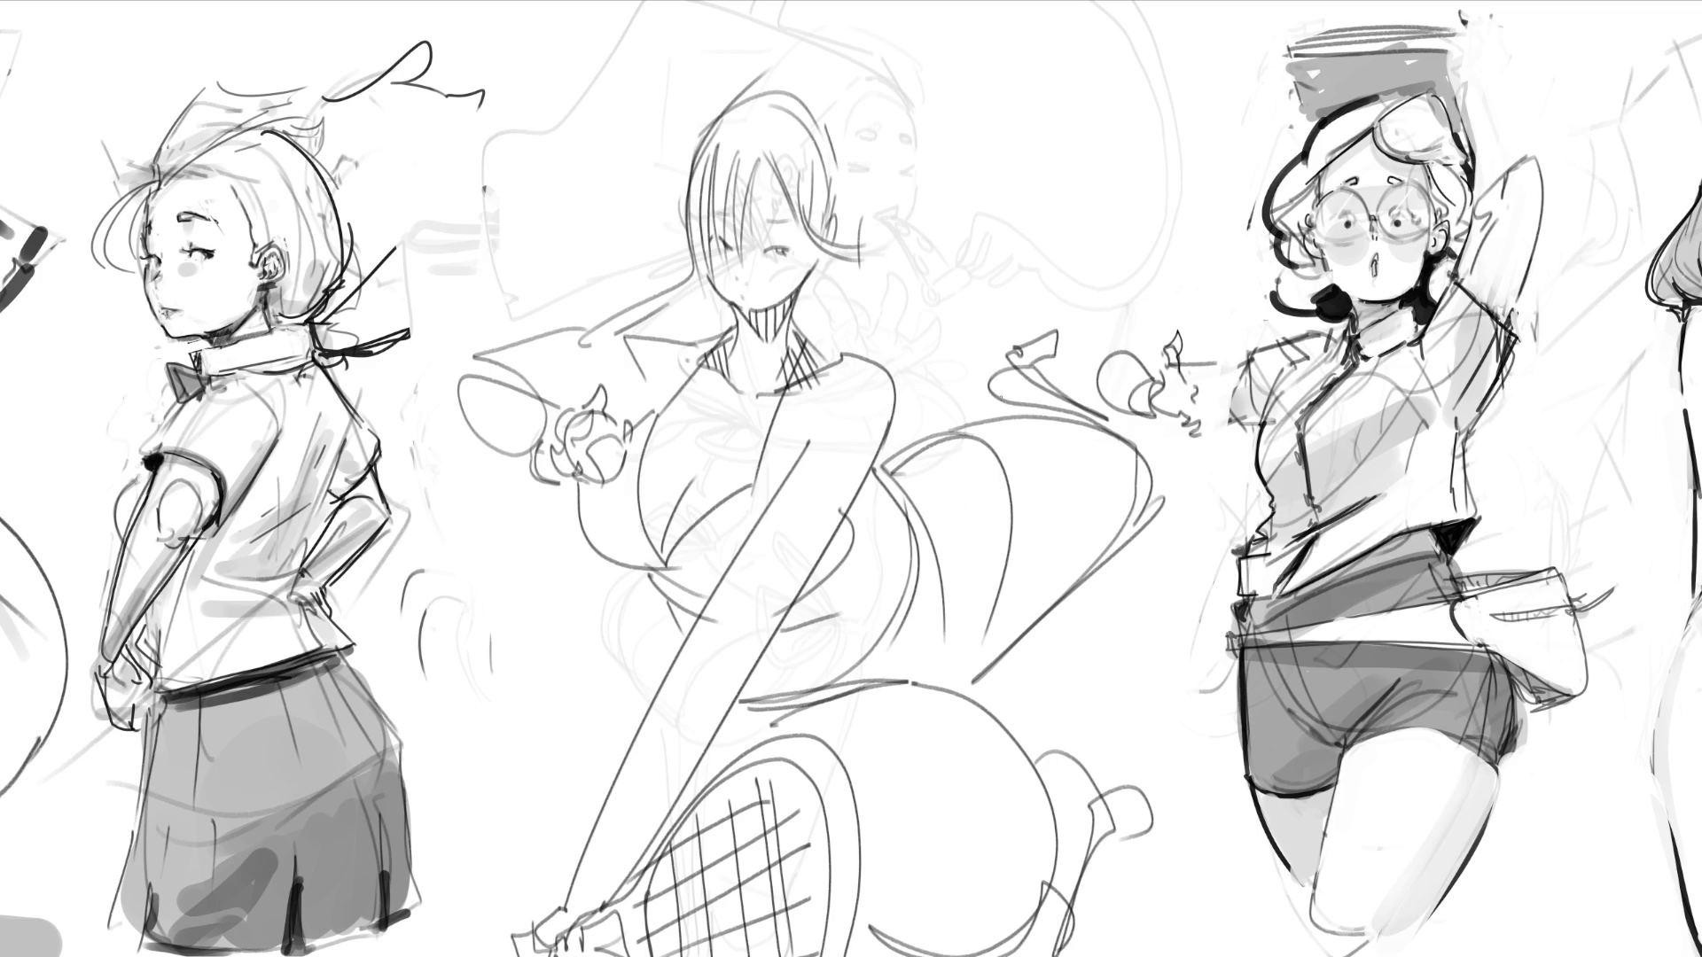
mouse_move(992, 293)
mouse_down()
mouse_move(1037, 248)
mouse_move(771, 230)
mouse_move(1132, 503)
mouse_move(558, 868)
mouse_up()
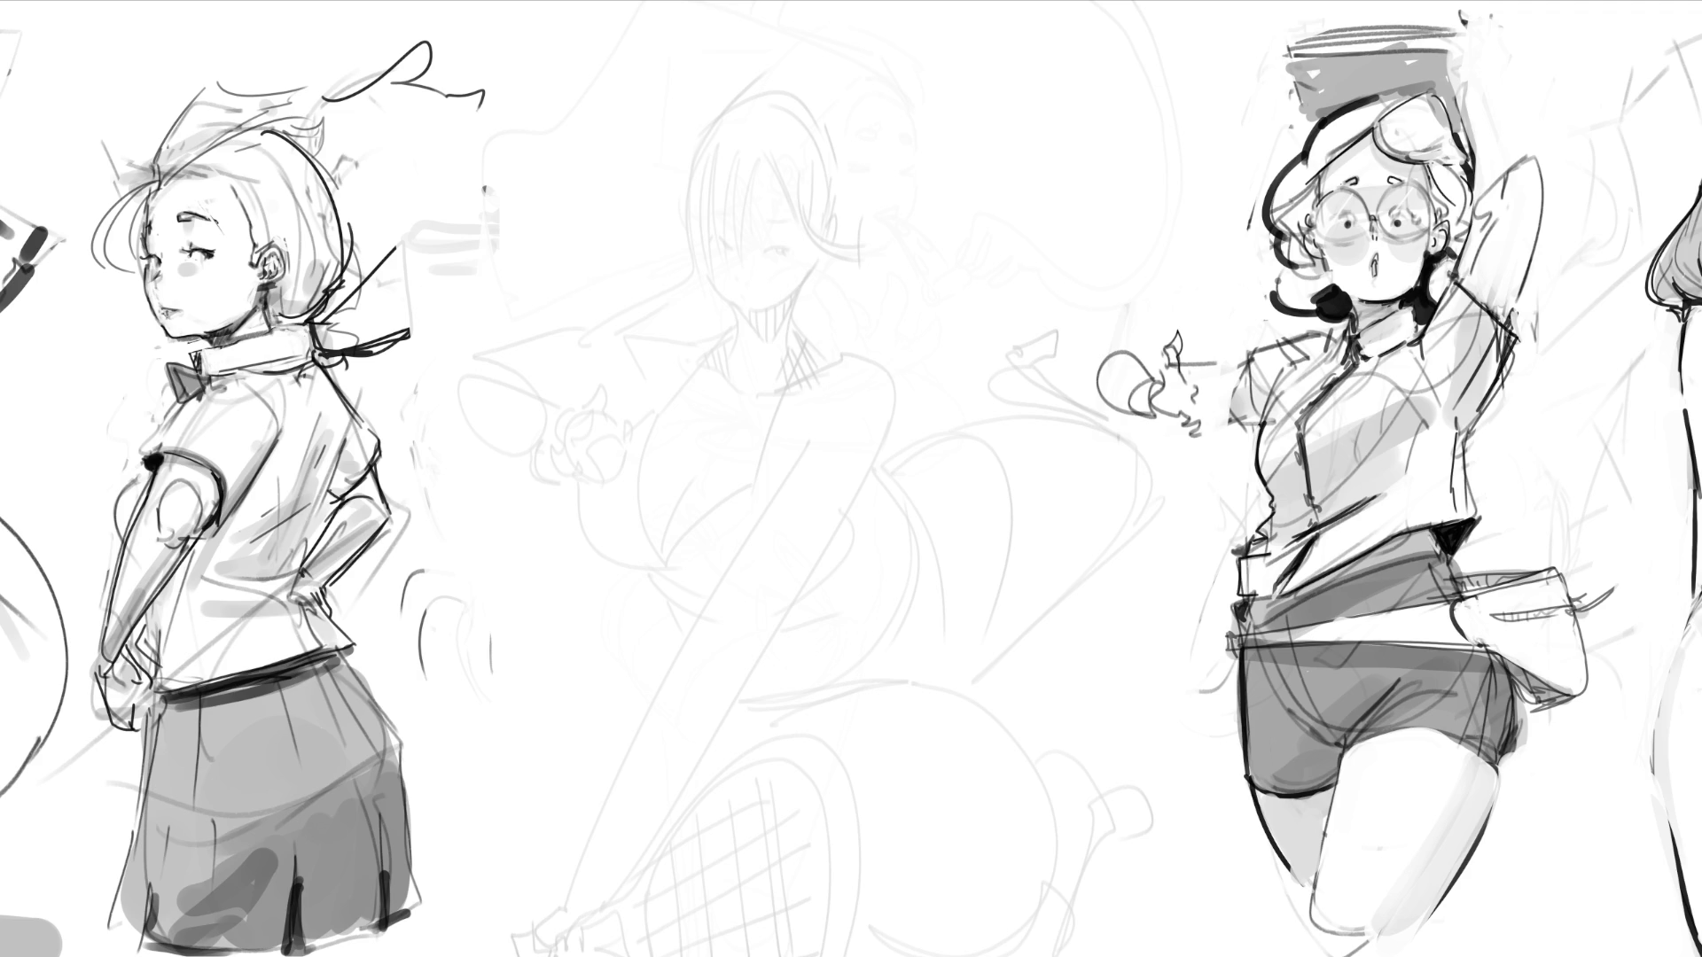
Step: Outline the new head, jaw, neck and body curve, with the hip as a large oval
drag(745, 210, 768, 302)
mouse_move(820, 132)
mouse_down()
mouse_move(744, 215)
mouse_move(837, 151)
mouse_move(895, 291)
mouse_up()
drag(758, 326, 891, 314)
mouse_move(890, 317)
mouse_down()
mouse_move(820, 385)
mouse_move(769, 395)
mouse_move(943, 299)
mouse_up()
drag(955, 247, 872, 410)
mouse_move(875, 417)
mouse_down()
mouse_move(744, 383)
mouse_move(878, 452)
mouse_move(1049, 235)
mouse_move(882, 496)
mouse_move(875, 618)
mouse_move(955, 673)
mouse_move(1037, 332)
mouse_move(935, 722)
mouse_move(835, 622)
mouse_move(941, 780)
mouse_move(1000, 569)
mouse_up()
mouse_move(981, 544)
mouse_down()
mouse_move(1046, 567)
mouse_move(1079, 798)
mouse_move(1152, 771)
mouse_move(1050, 662)
mouse_move(723, 477)
mouse_move(1013, 303)
mouse_move(1070, 204)
mouse_move(942, 277)
mouse_move(423, 436)
mouse_move(1126, 232)
mouse_move(1099, 283)
mouse_up()
Step: Draw the raised arm's gesture line, leg lines meeting at the foot, and lower-body curves
drag(1032, 354, 940, 712)
drag(942, 774, 986, 372)
mouse_move(967, 577)
mouse_down()
mouse_move(940, 783)
mouse_move(974, 759)
mouse_move(1043, 577)
mouse_up()
mouse_move(941, 755)
mouse_down()
mouse_move(887, 688)
mouse_move(756, 688)
mouse_up()
drag(802, 687, 923, 750)
drag(754, 651, 766, 672)
Step: Sketch the waist, skirt, chest arcs, torso side and face marks, then lighten the rough
mouse_move(763, 585)
mouse_down()
mouse_move(917, 546)
mouse_move(868, 596)
mouse_up()
mouse_move(970, 546)
mouse_down()
mouse_move(1023, 558)
mouse_move(970, 570)
mouse_up()
drag(939, 572, 866, 572)
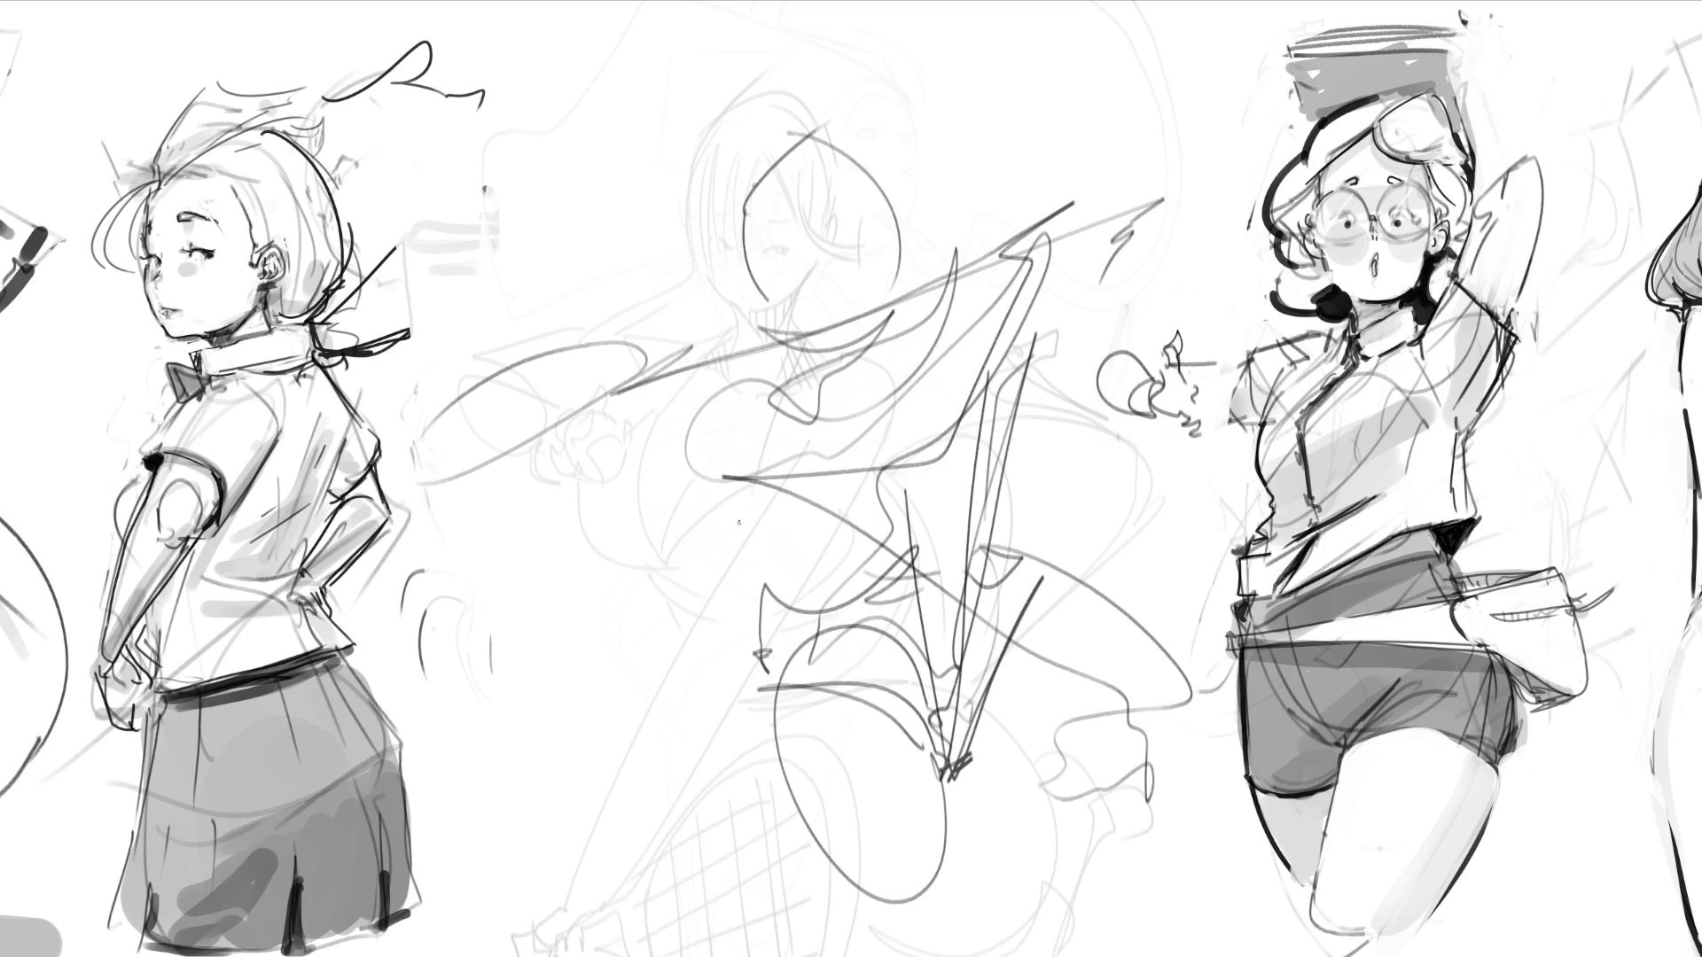
mouse_move(754, 497)
mouse_down()
mouse_move(887, 469)
mouse_move(977, 427)
mouse_move(826, 532)
mouse_move(725, 486)
mouse_up()
drag(725, 487, 762, 611)
mouse_move(795, 278)
mouse_down()
mouse_move(796, 296)
mouse_move(888, 268)
mouse_move(817, 259)
mouse_move(878, 257)
mouse_up()
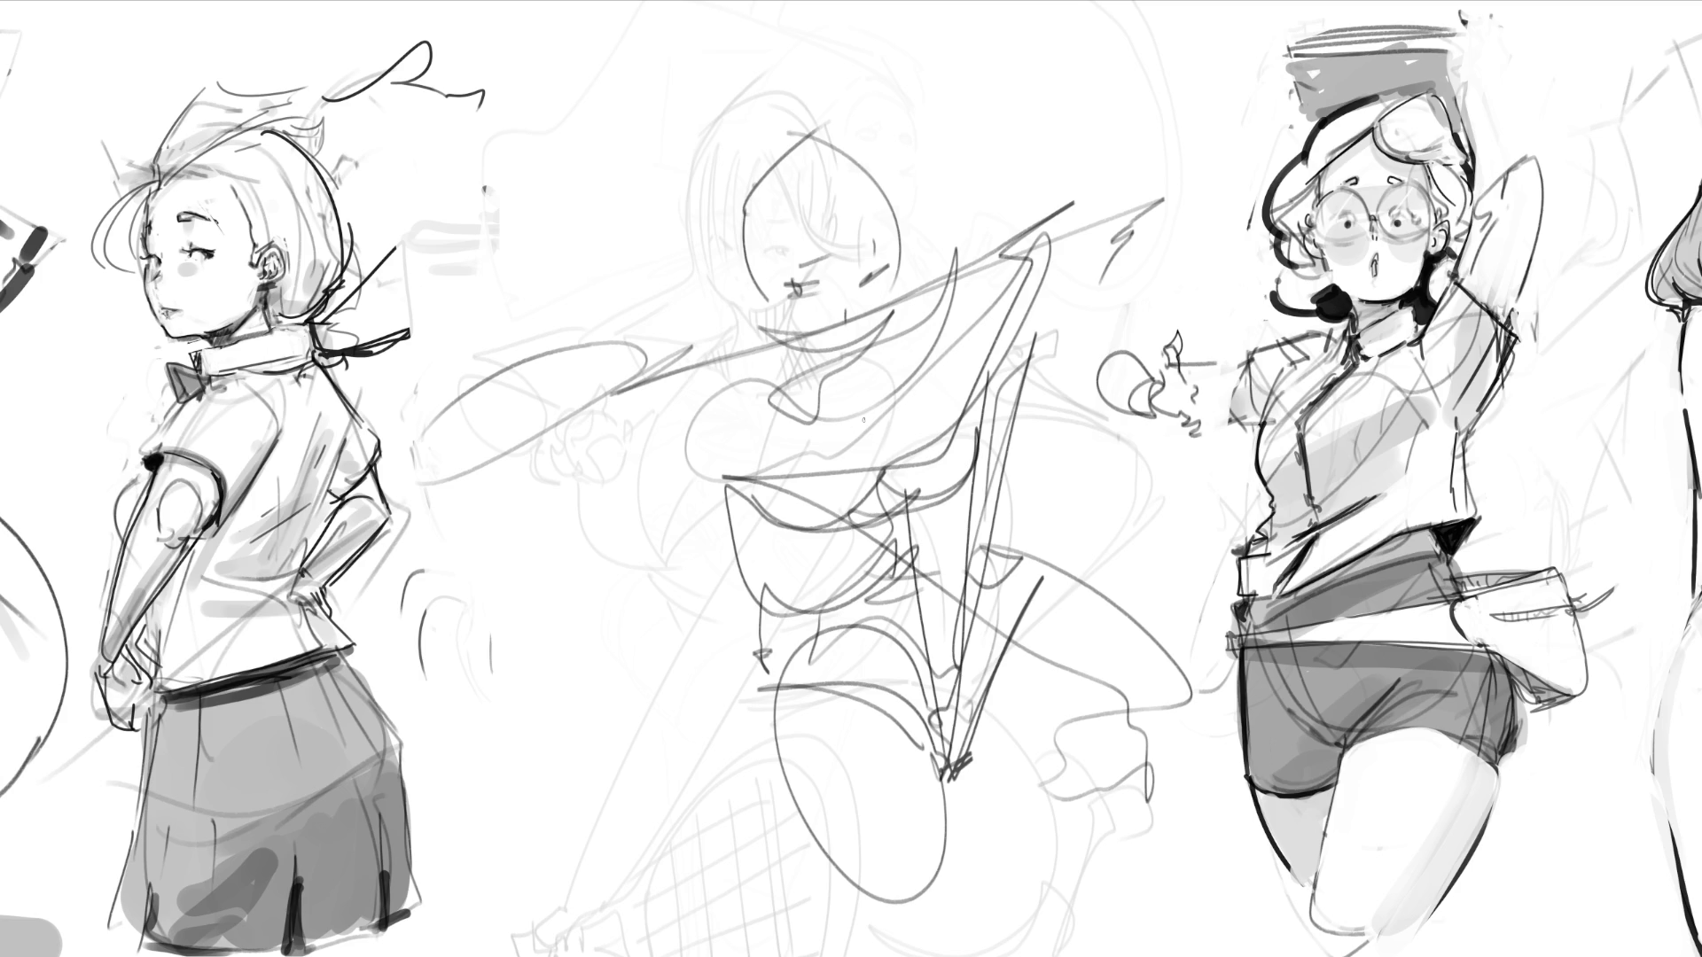
mouse_move(1045, 171)
mouse_down()
mouse_move(408, 479)
mouse_move(421, 638)
mouse_move(860, 806)
mouse_move(869, 851)
mouse_move(1134, 762)
mouse_move(561, 708)
mouse_move(1140, 209)
mouse_up()
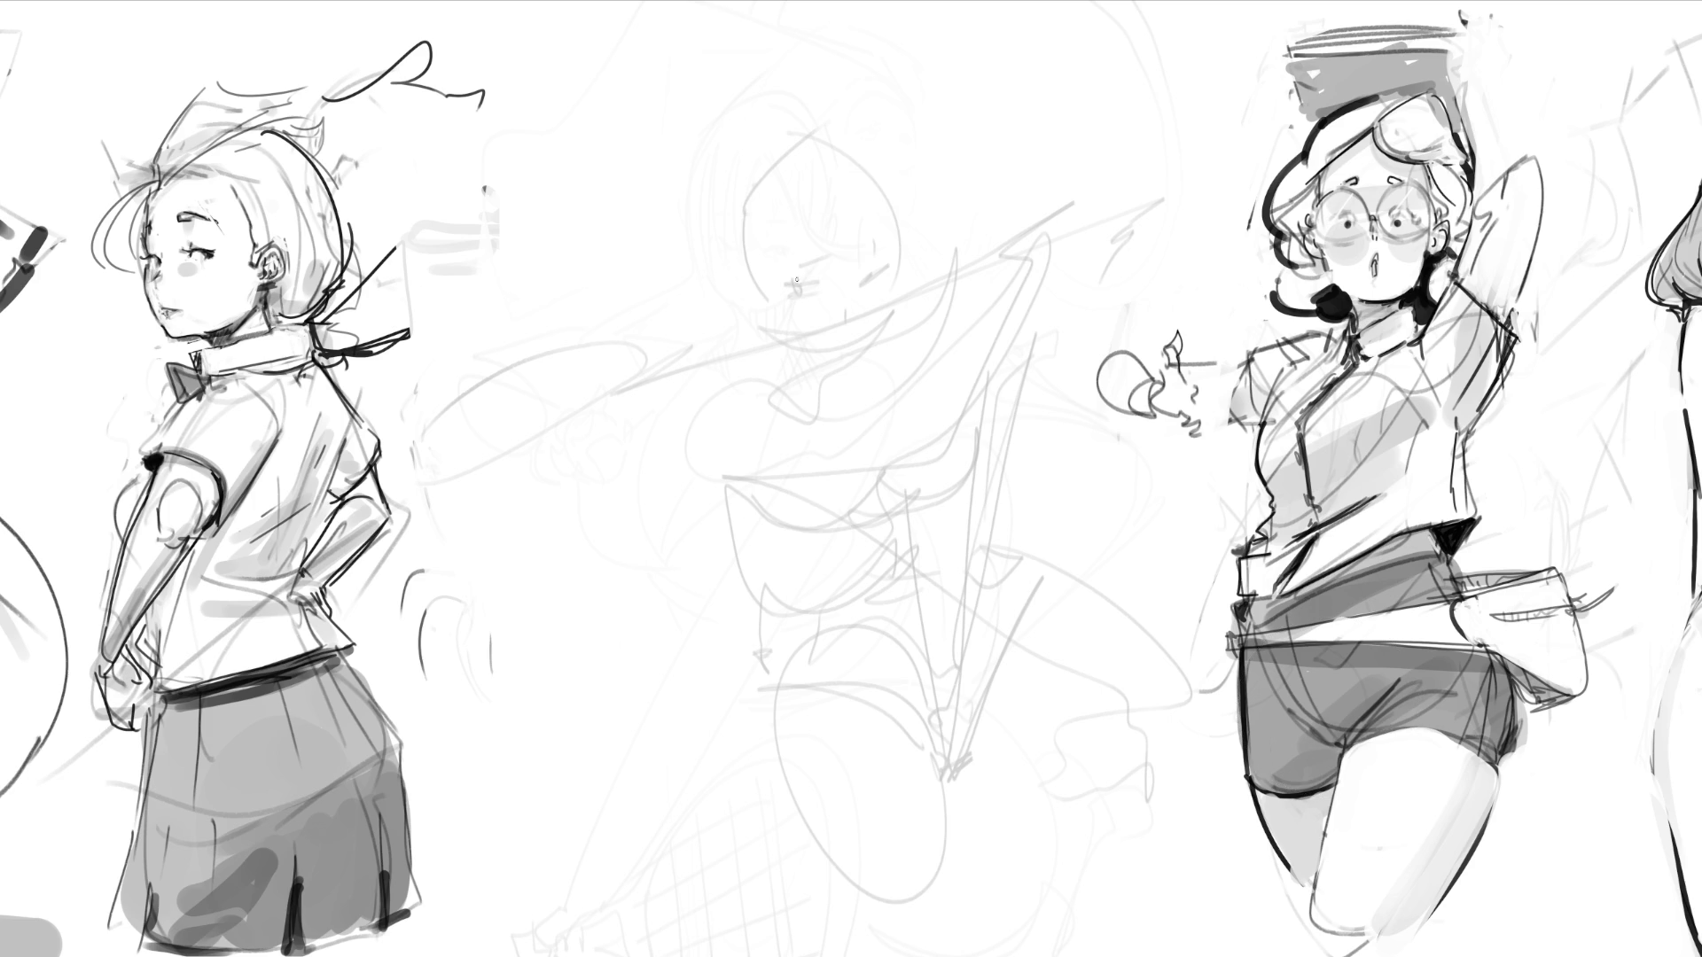
Step: Draw dark left and right eyes with a mark below and a stroke beside them
drag(793, 287, 824, 284)
drag(789, 294, 823, 284)
drag(862, 278, 887, 258)
mouse_move(865, 276)
mouse_down()
mouse_move(886, 264)
mouse_move(806, 269)
mouse_move(865, 257)
mouse_up()
mouse_move(896, 224)
mouse_down()
mouse_move(888, 326)
mouse_move(849, 358)
mouse_up()
Step: Define the chin, neck and shoulder lines, draw the raised arm's hand, and mark the mouth
drag(757, 328, 833, 358)
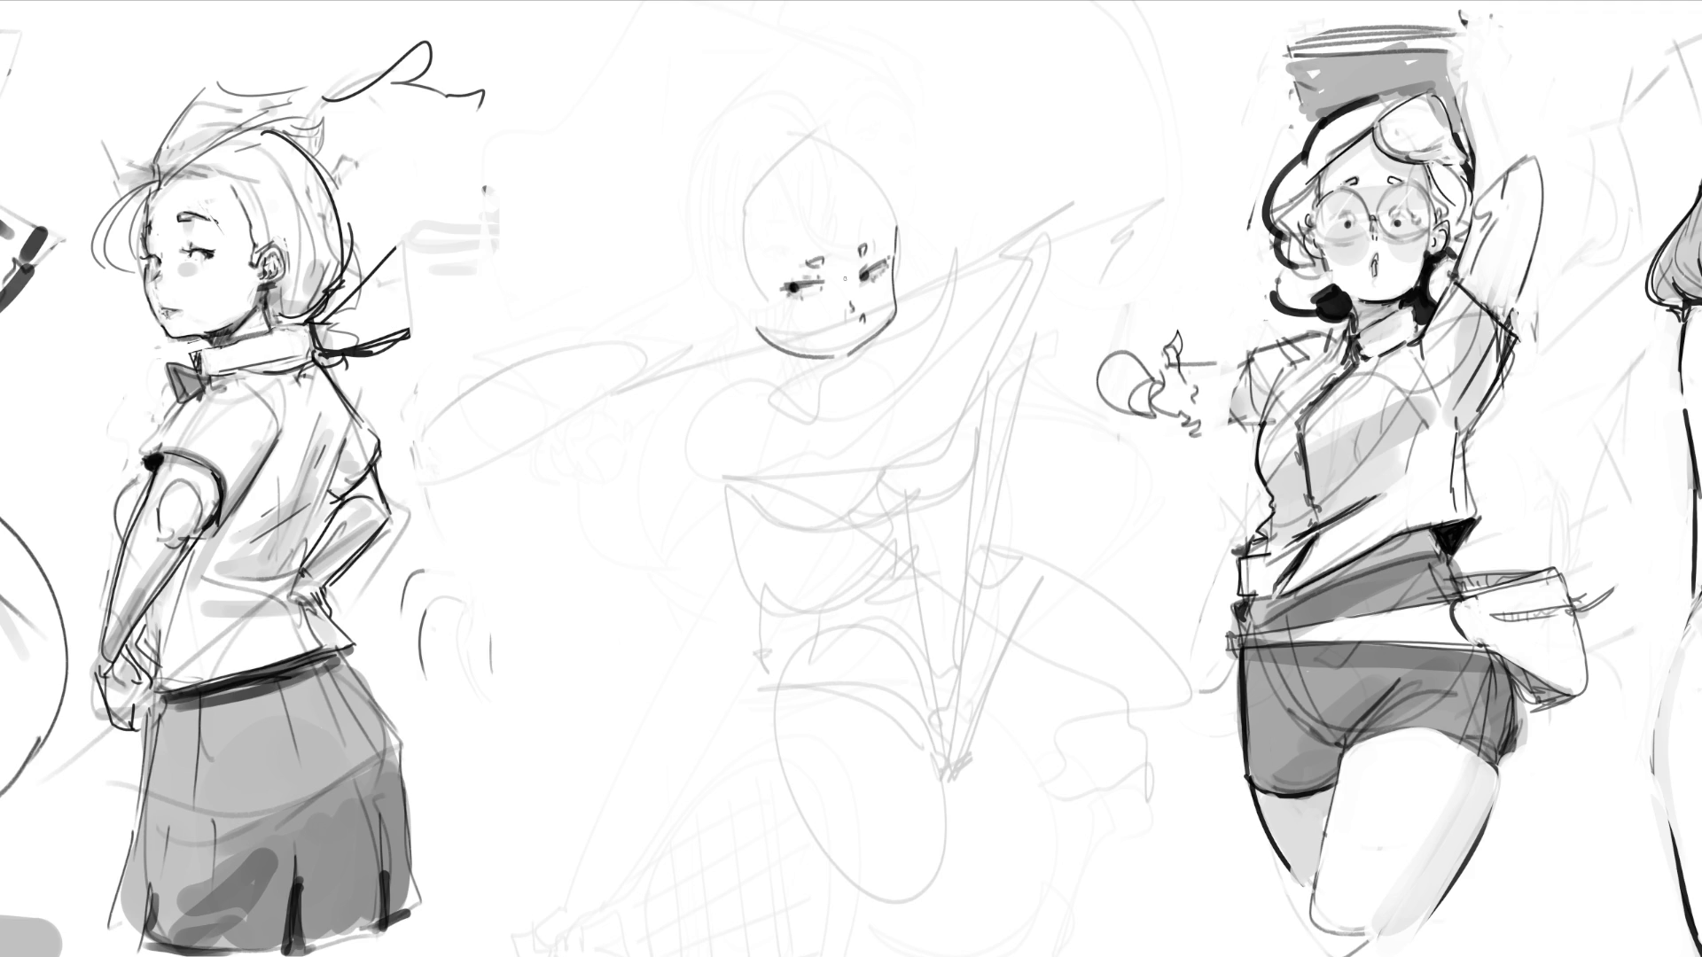
drag(880, 355, 889, 347)
mouse_move(892, 346)
mouse_down()
mouse_move(924, 395)
mouse_move(957, 297)
mouse_move(1002, 274)
mouse_move(937, 396)
mouse_up()
mouse_move(886, 345)
mouse_down()
mouse_move(763, 383)
mouse_move(775, 373)
mouse_move(687, 432)
mouse_move(722, 443)
mouse_move(923, 403)
mouse_up()
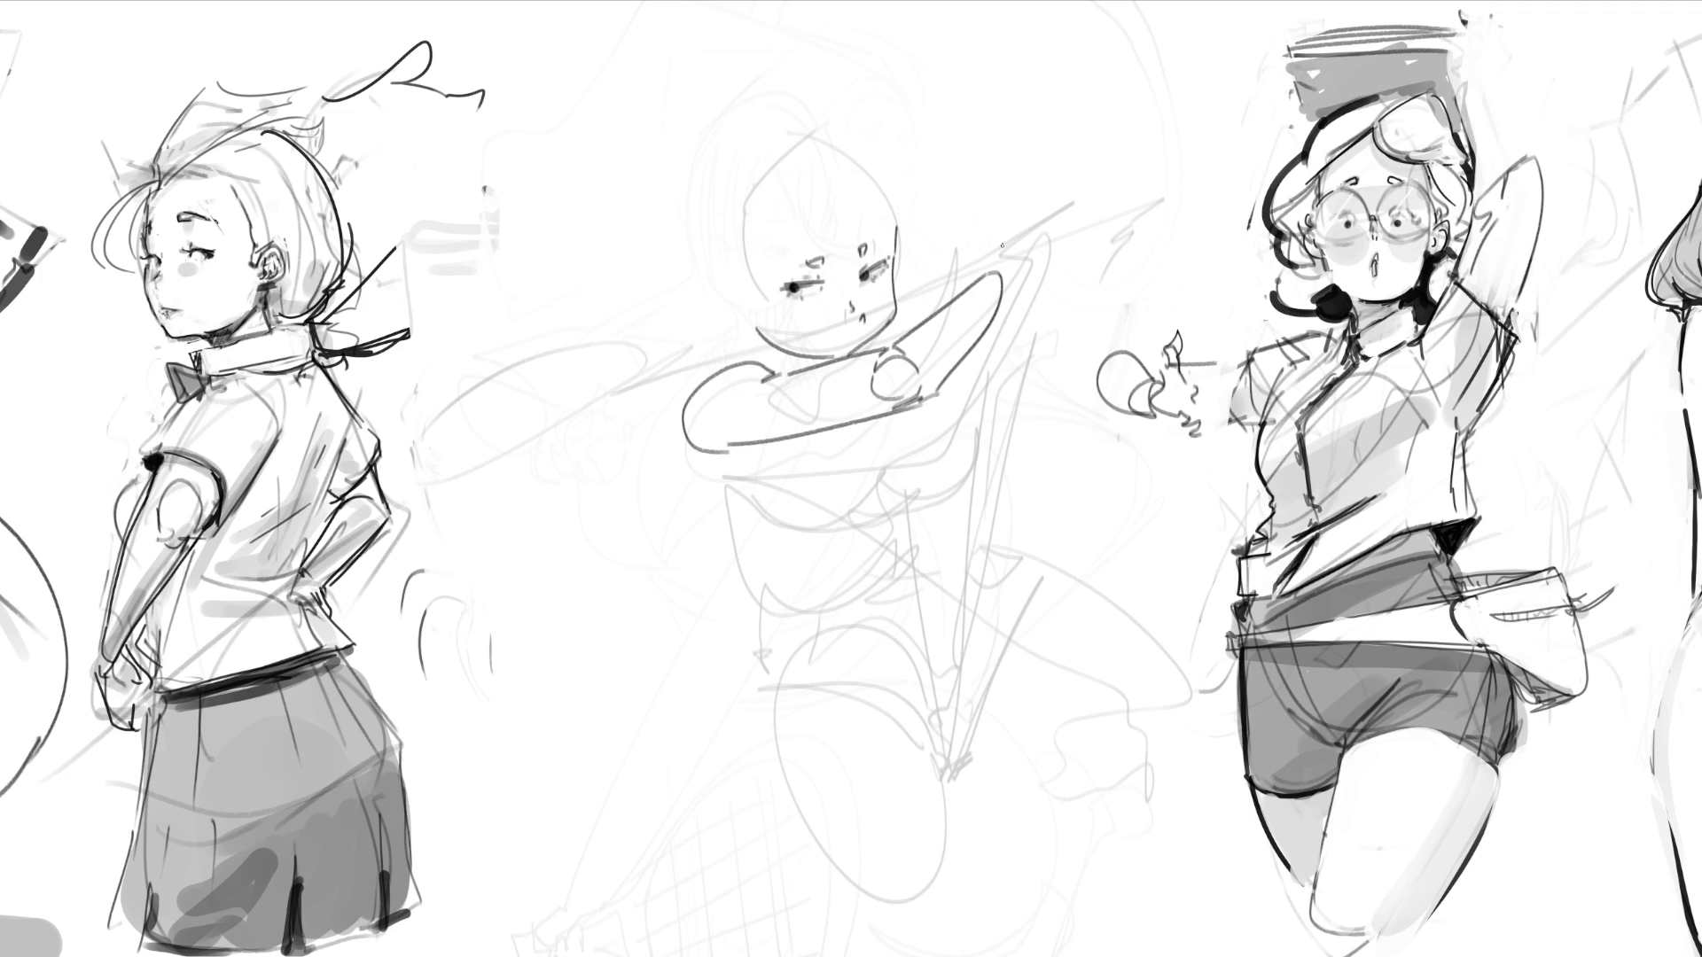
mouse_move(1010, 269)
mouse_down()
mouse_move(1002, 218)
mouse_move(982, 236)
mouse_move(978, 263)
mouse_move(1037, 210)
mouse_move(1016, 250)
mouse_move(941, 278)
mouse_up()
mouse_move(934, 282)
mouse_down()
mouse_move(904, 296)
mouse_move(936, 285)
mouse_up()
Step: Draw an elongated racket left of the shoulder, hatch its strings, and hatch blush under both eyes
drag(747, 344, 623, 390)
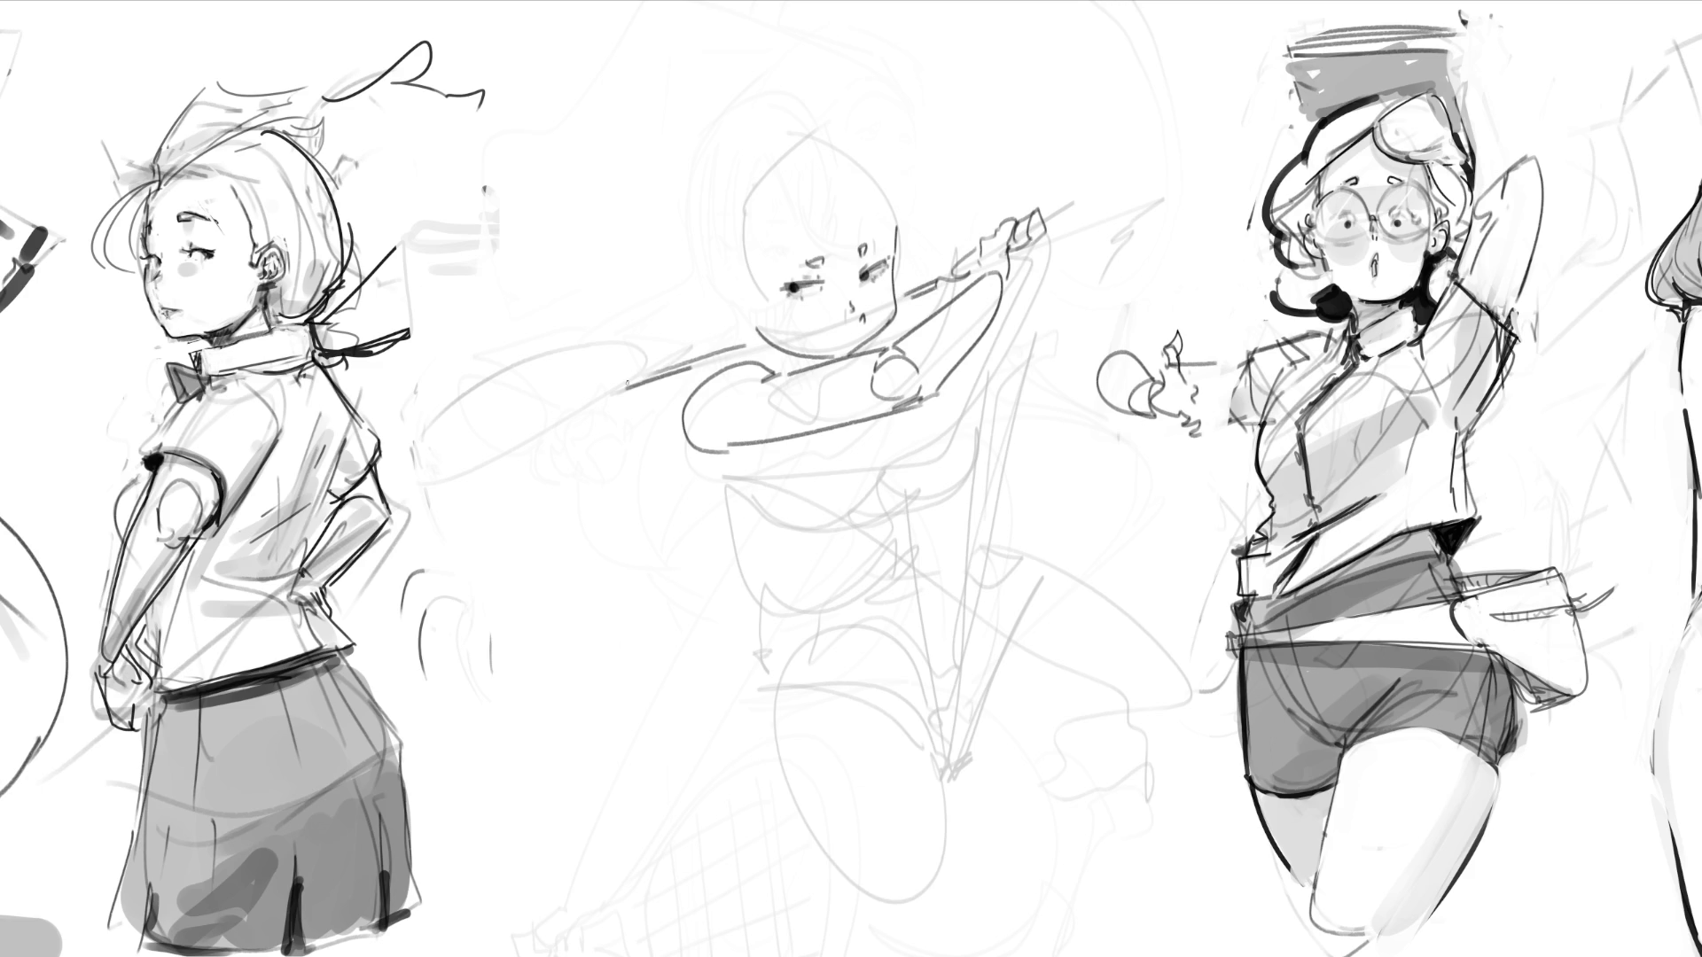
mouse_move(628, 383)
mouse_down()
mouse_move(519, 458)
mouse_move(415, 498)
mouse_move(634, 353)
mouse_move(641, 369)
mouse_move(525, 474)
mouse_move(443, 504)
mouse_up()
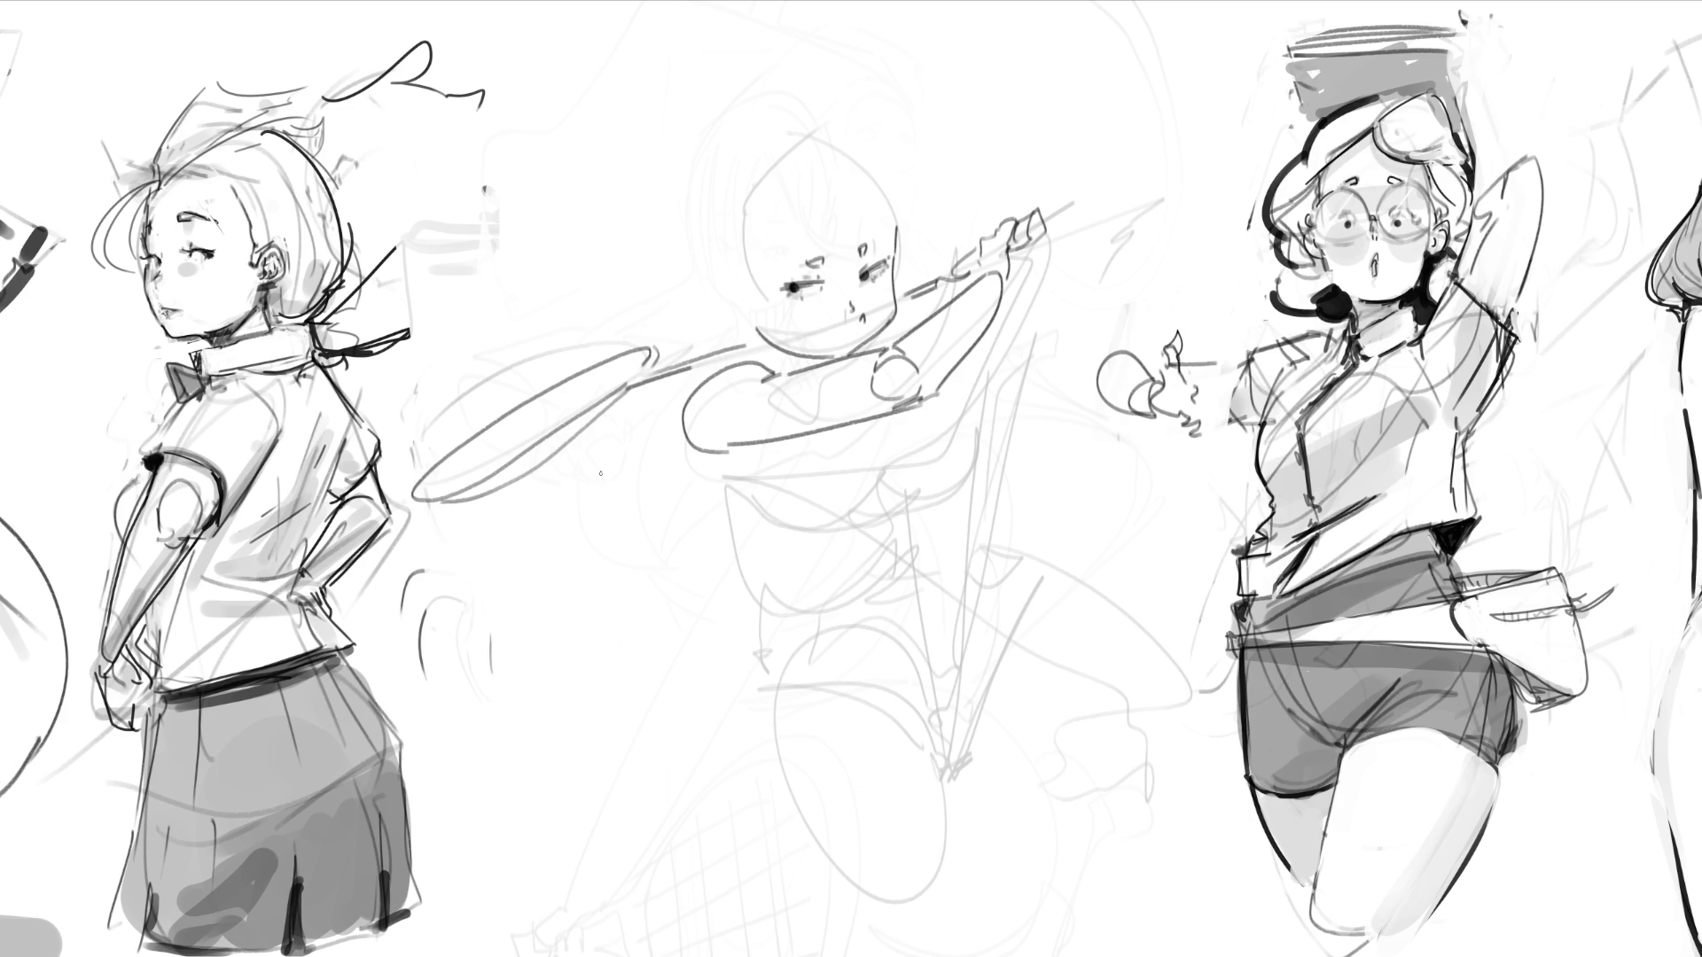
mouse_move(425, 489)
mouse_down()
mouse_move(576, 371)
mouse_move(458, 486)
mouse_move(558, 379)
mouse_up()
drag(504, 470, 578, 368)
drag(541, 440, 620, 353)
mouse_move(573, 416)
mouse_down()
mouse_move(634, 355)
mouse_move(594, 415)
mouse_move(465, 474)
mouse_up()
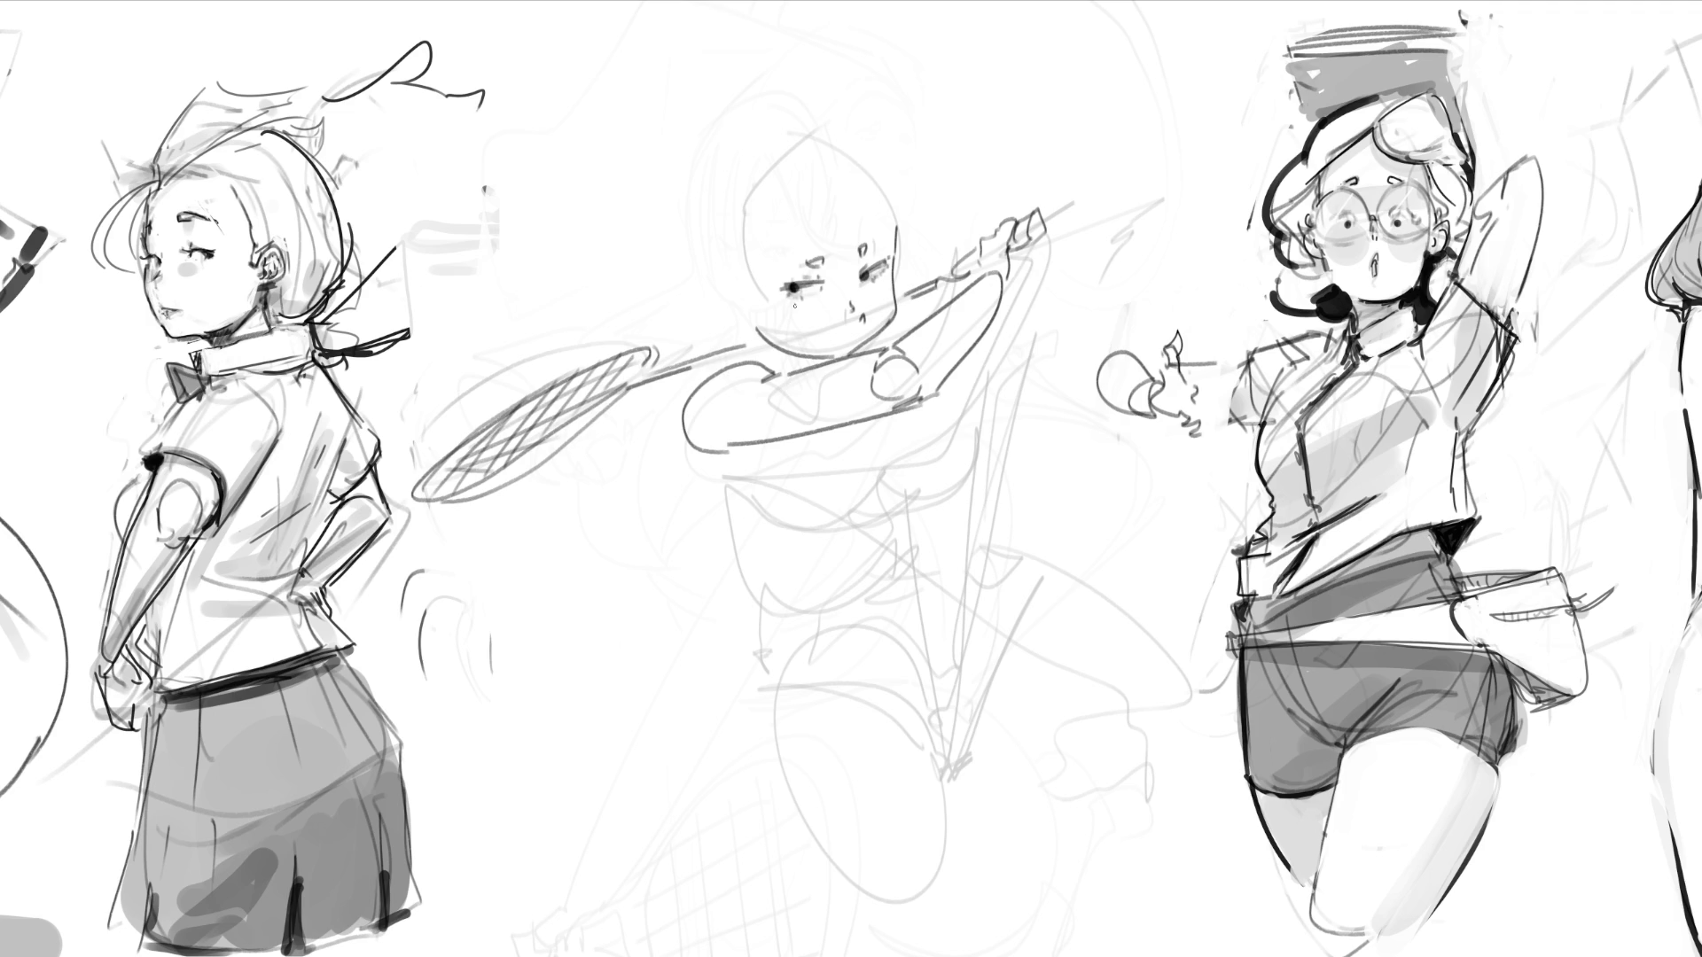
mouse_move(807, 304)
mouse_down()
mouse_move(816, 318)
mouse_move(872, 300)
mouse_up()
drag(877, 285, 886, 295)
Step: Draw a pointed collar, the hood's left edge and peak, plus the arm and a hooked cape line
mouse_move(769, 345)
mouse_down()
mouse_move(729, 307)
mouse_move(671, 312)
mouse_move(827, 355)
mouse_up()
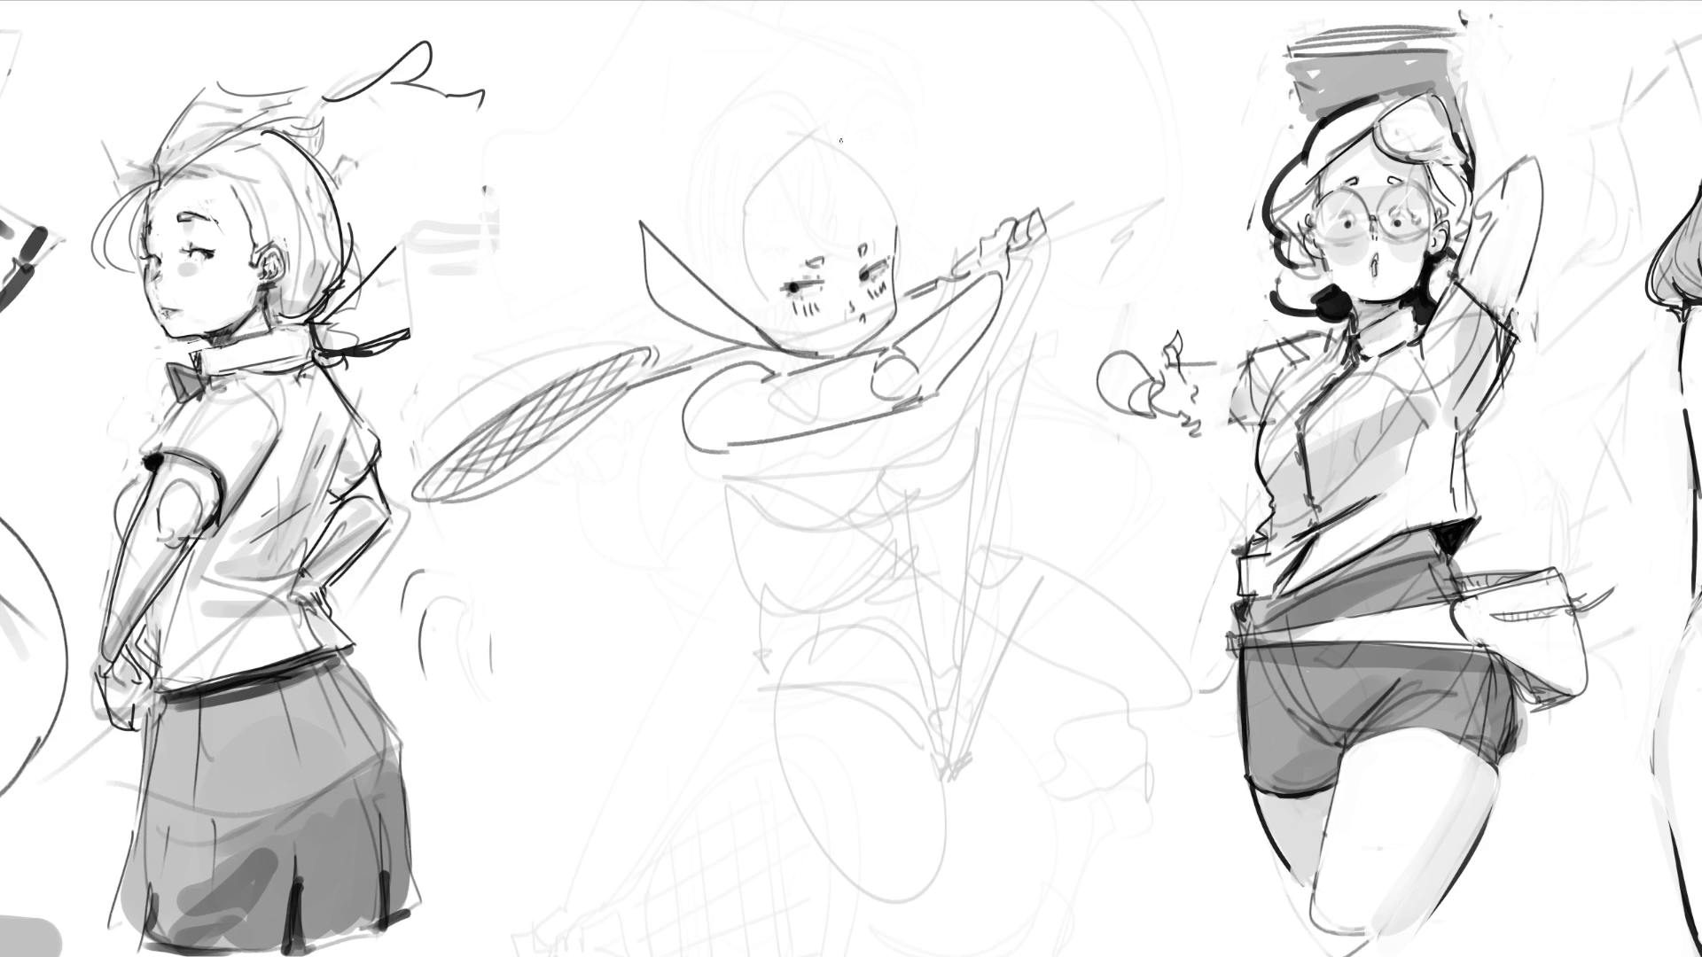
drag(797, 191, 774, 323)
drag(798, 188, 885, 210)
mouse_move(888, 171)
mouse_down()
mouse_move(924, 88)
mouse_move(902, 328)
mouse_up()
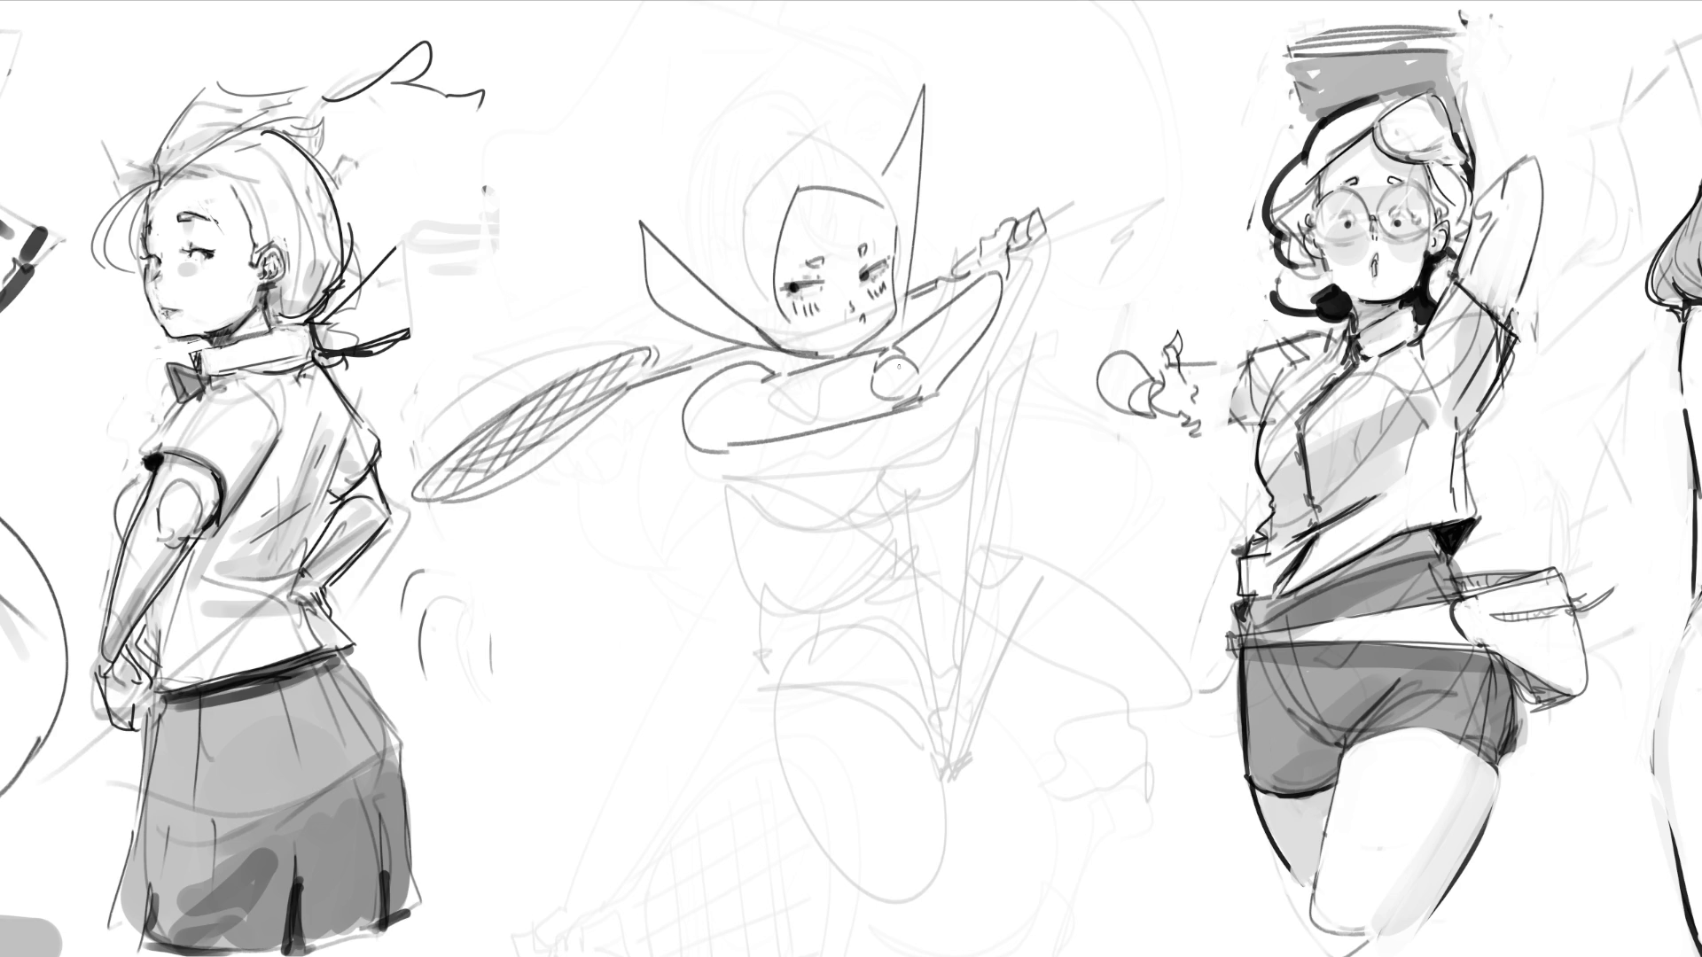
mouse_move(681, 404)
mouse_down()
mouse_move(753, 364)
mouse_move(819, 367)
mouse_move(678, 393)
mouse_move(546, 496)
mouse_up()
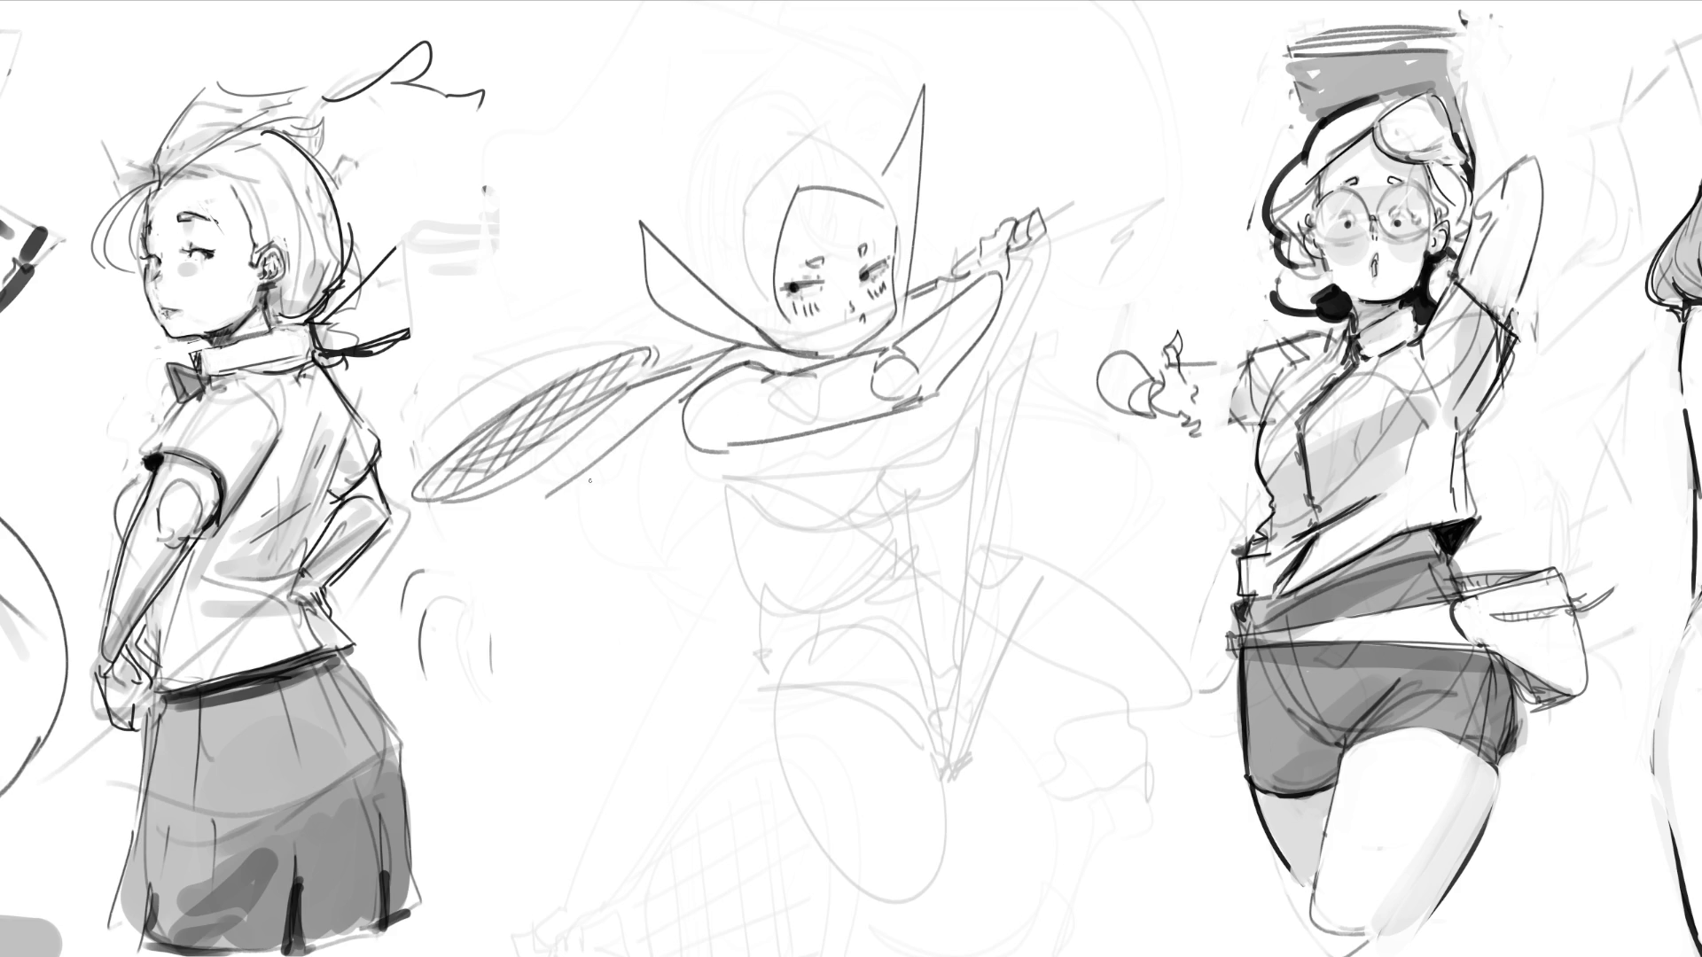
mouse_move(692, 391)
mouse_down()
mouse_move(468, 596)
mouse_move(683, 543)
mouse_up()
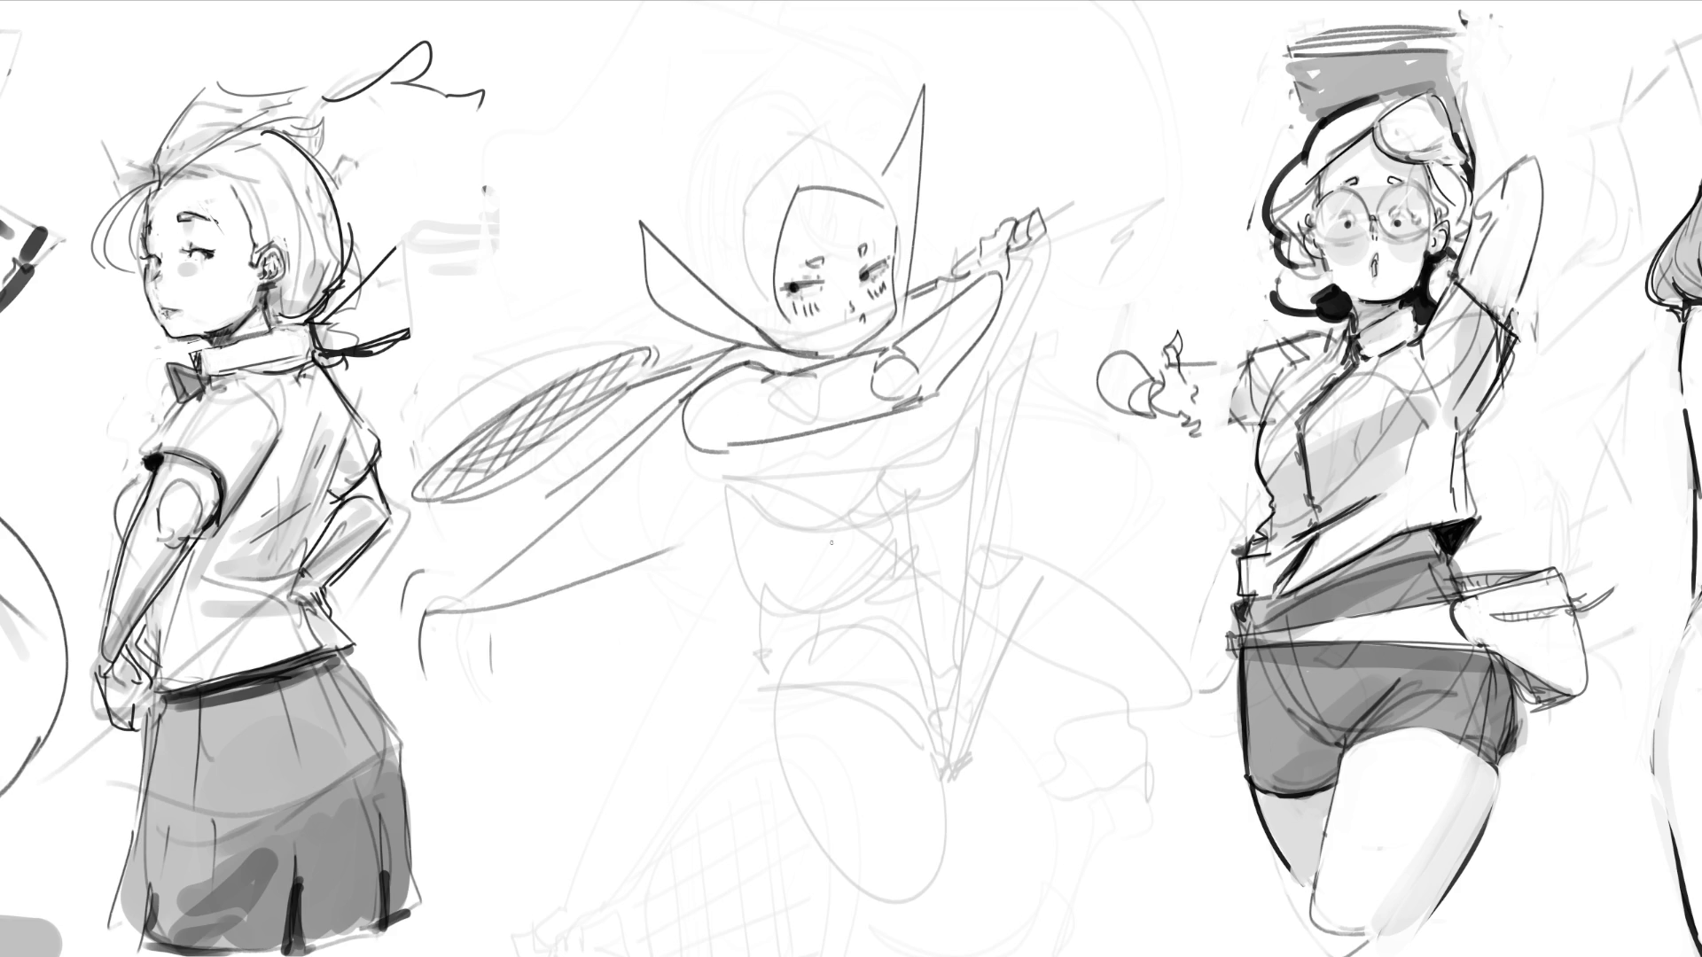
Step: Redraw the hood outline with a long arched top, shaping it into a top hat
mouse_move(721, 192)
mouse_down()
mouse_move(714, 292)
mouse_move(781, 318)
mouse_move(795, 349)
mouse_up()
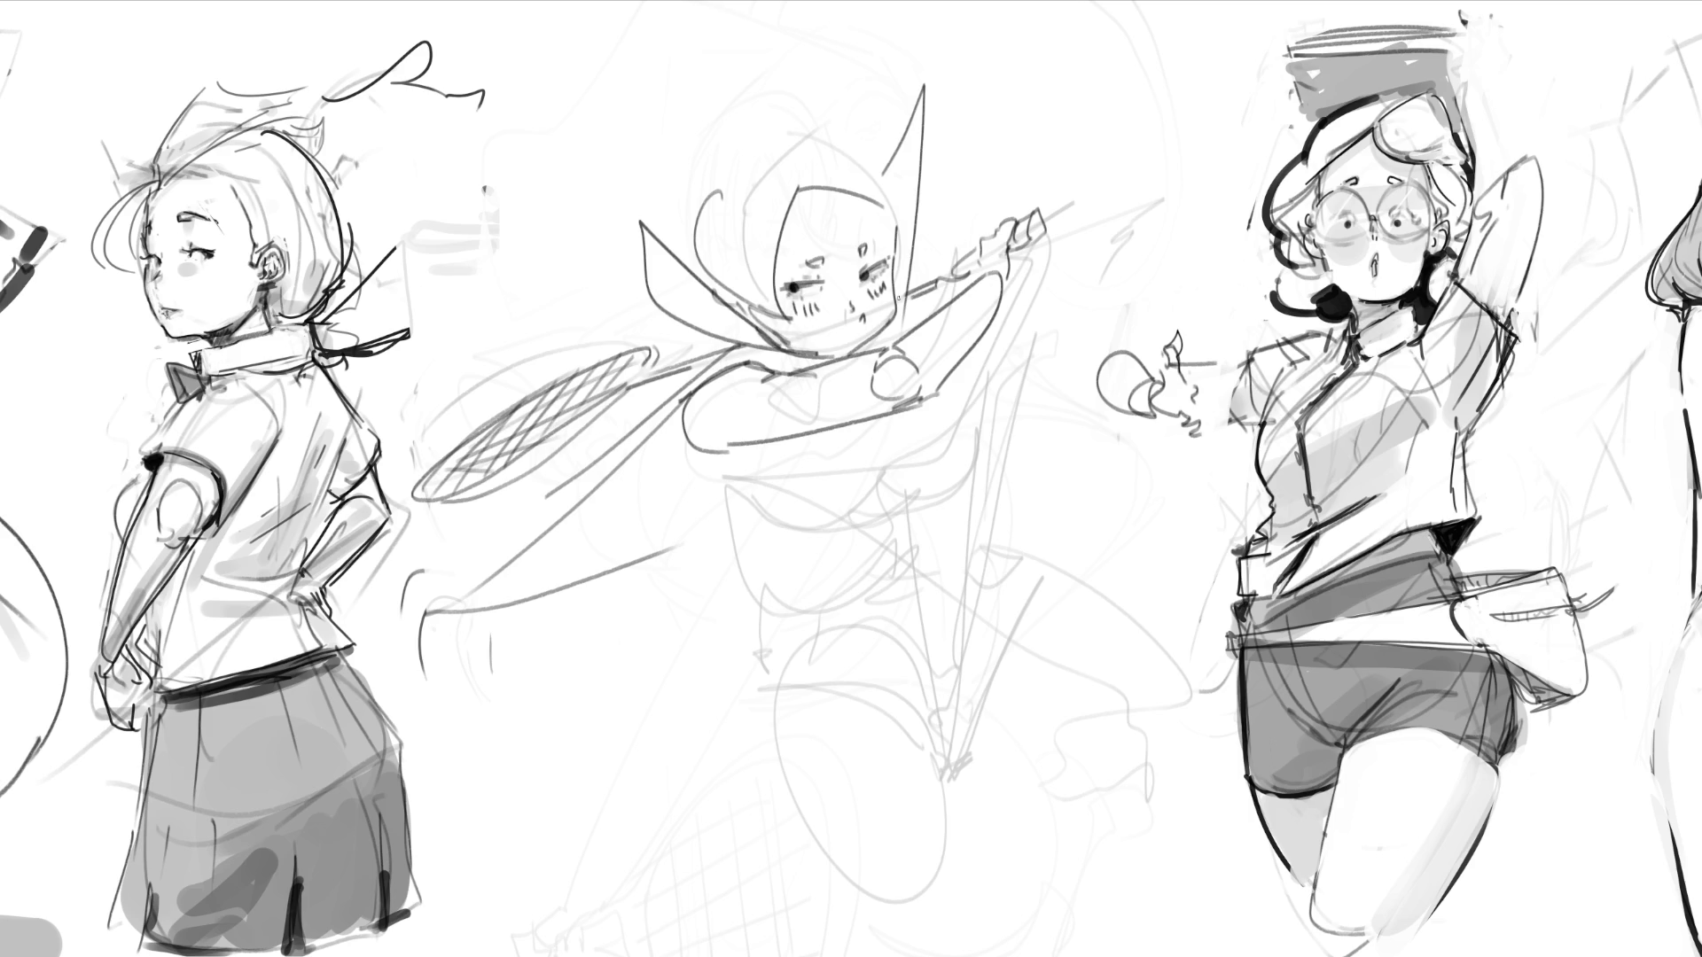
mouse_move(702, 190)
mouse_down()
mouse_move(785, 150)
mouse_move(883, 173)
mouse_up()
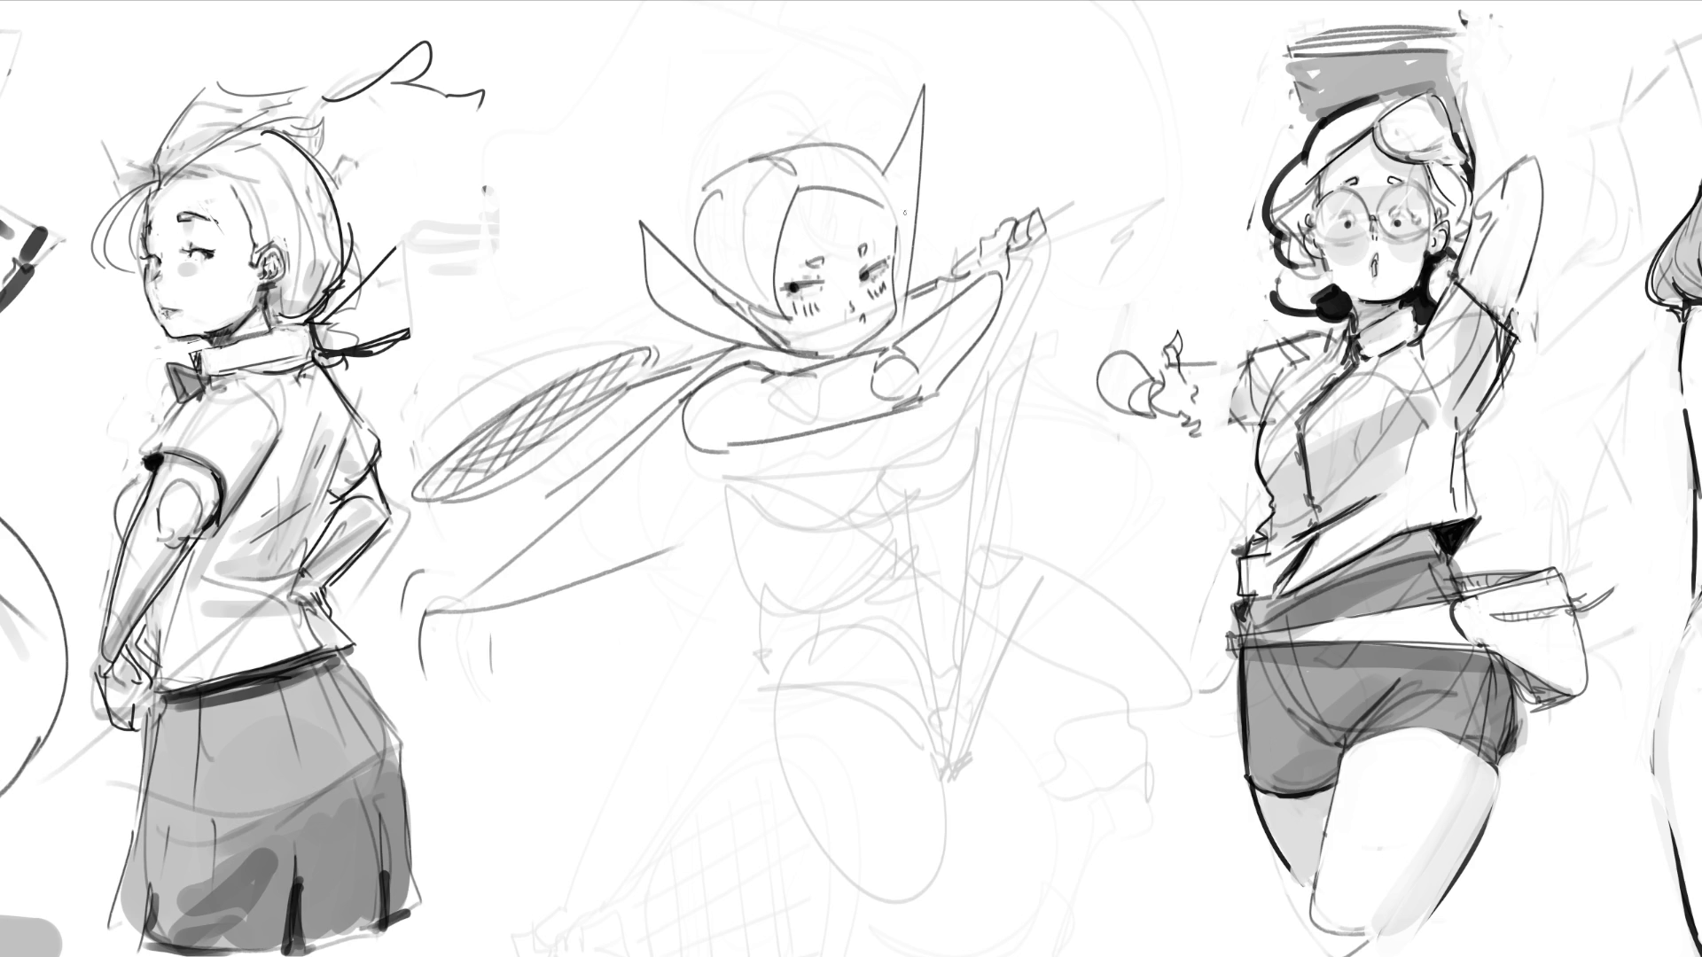
drag(674, 229, 867, 114)
mouse_move(668, 232)
mouse_down()
mouse_move(709, 186)
mouse_move(645, 102)
mouse_move(779, 79)
mouse_move(688, 195)
mouse_move(872, 99)
mouse_up()
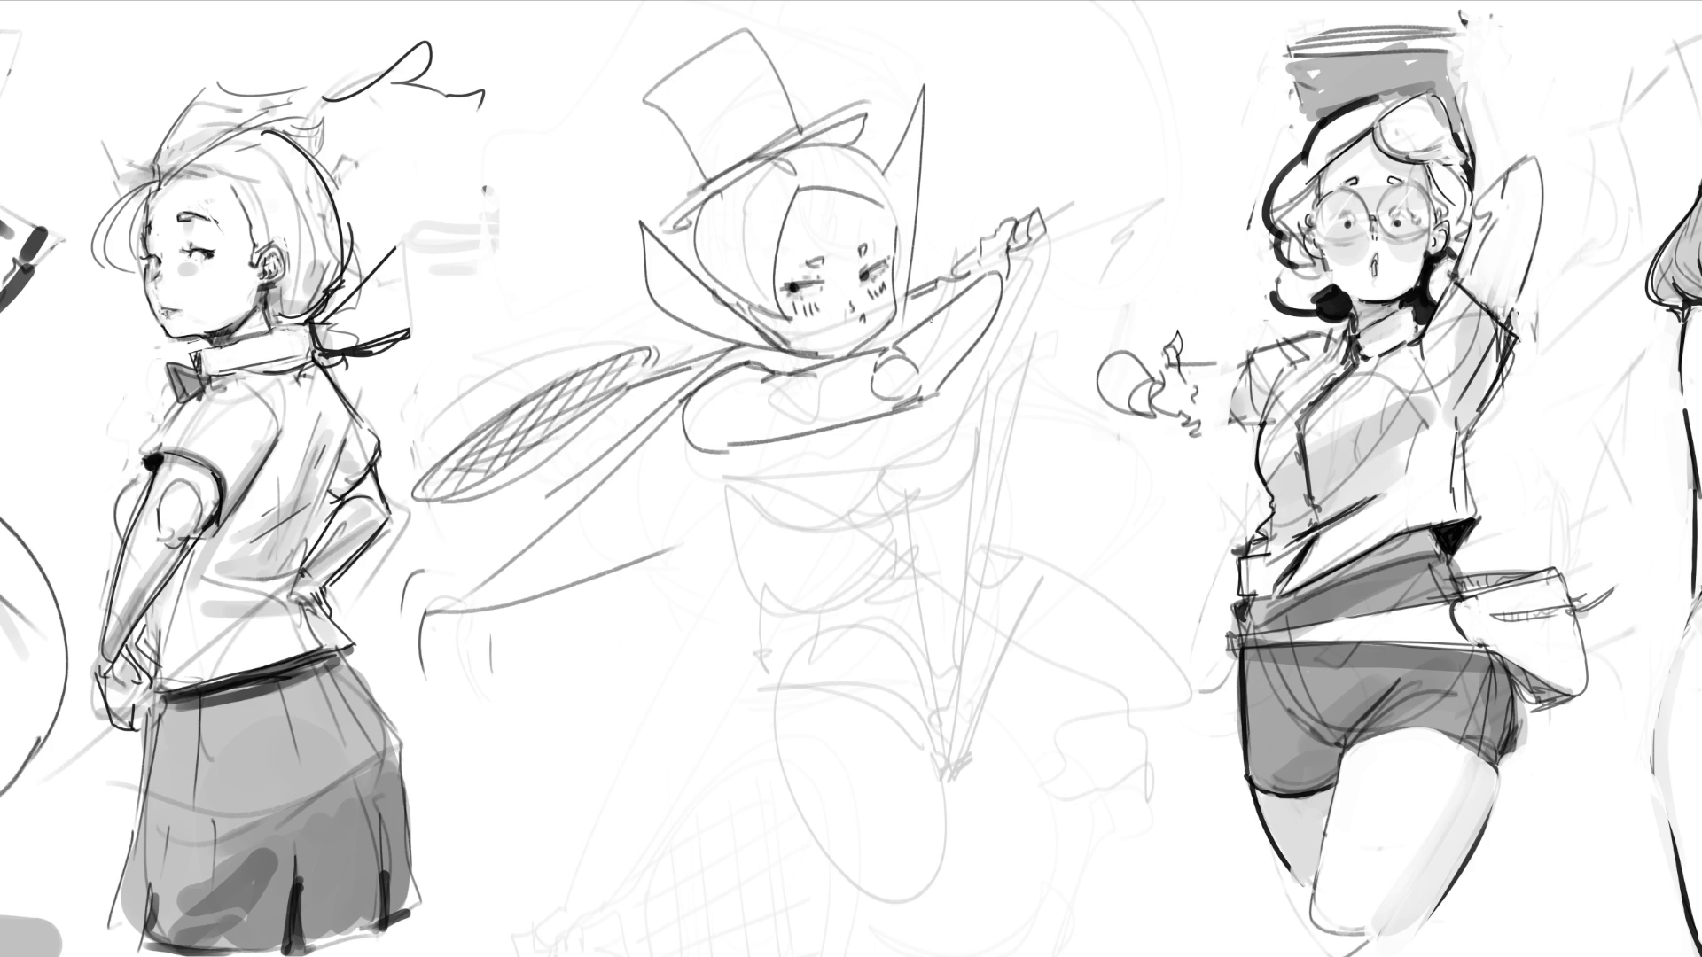
Step: Outline the middle figure's chest with curves on the left, right, middle and underneath
drag(955, 379, 963, 516)
drag(912, 441, 920, 483)
mouse_move(690, 443)
mouse_down()
mouse_move(735, 483)
mouse_move(760, 457)
mouse_move(864, 518)
mouse_up()
drag(833, 455, 872, 512)
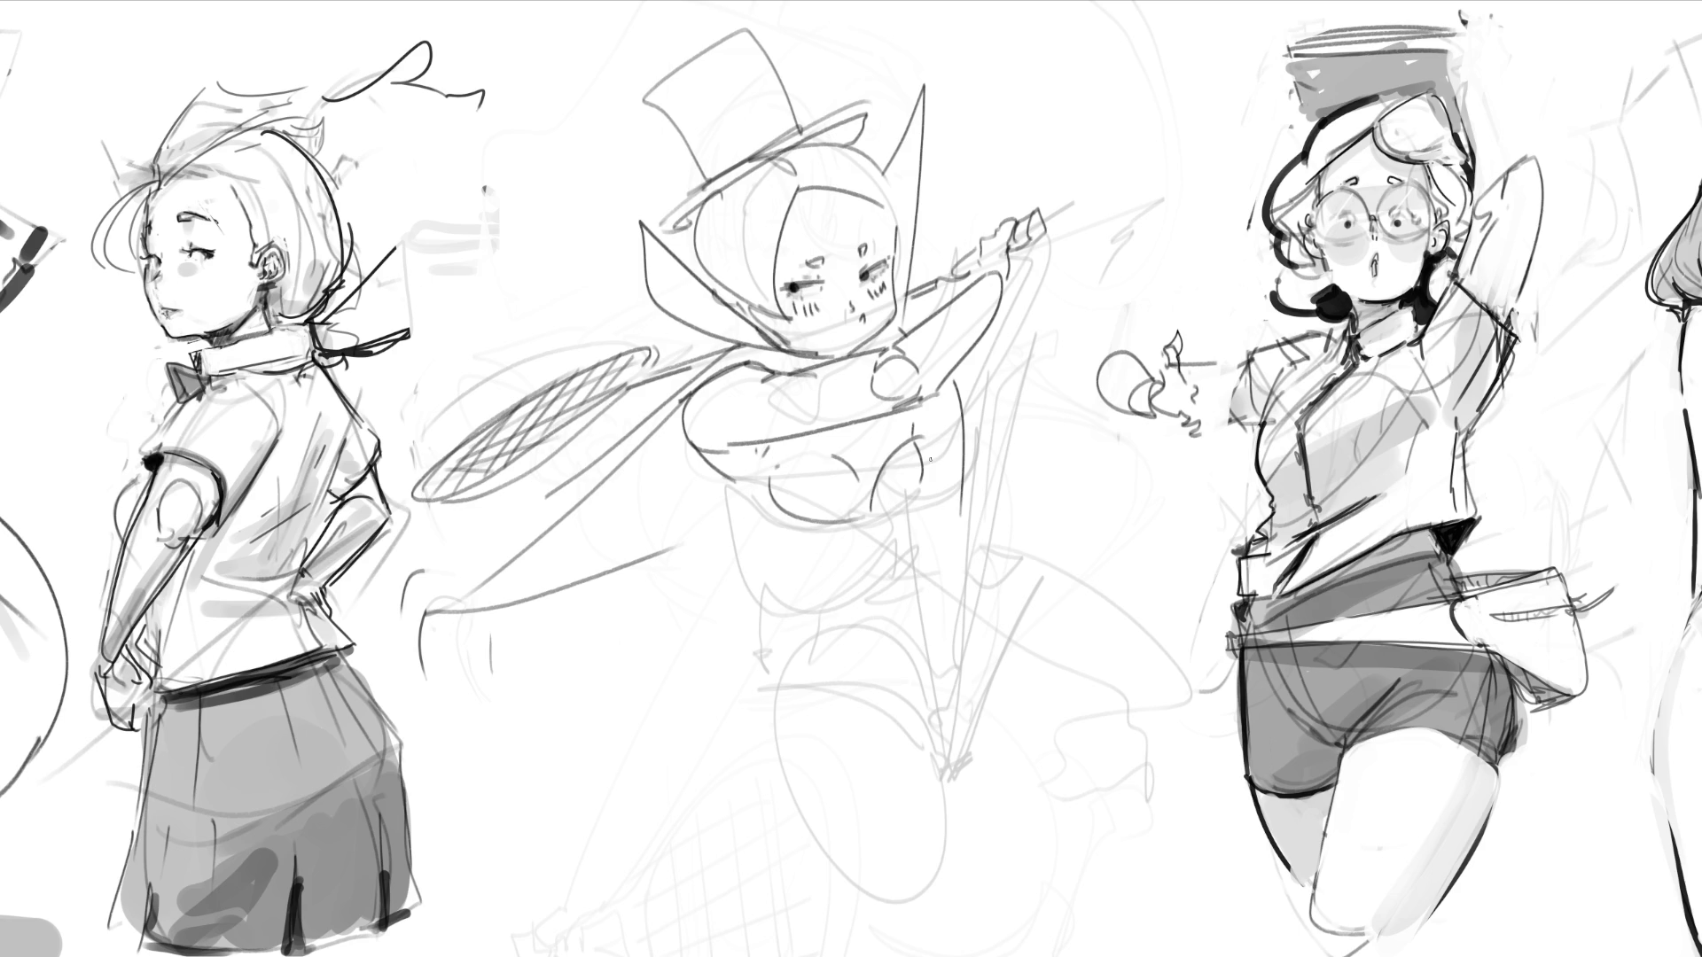
drag(917, 440, 904, 519)
drag(865, 455, 868, 502)
Step: Curve the chest's lower-left edge and draw lines below the chest, down from the hip and beside the torso
drag(730, 483, 773, 506)
drag(909, 507, 958, 707)
drag(914, 548, 944, 733)
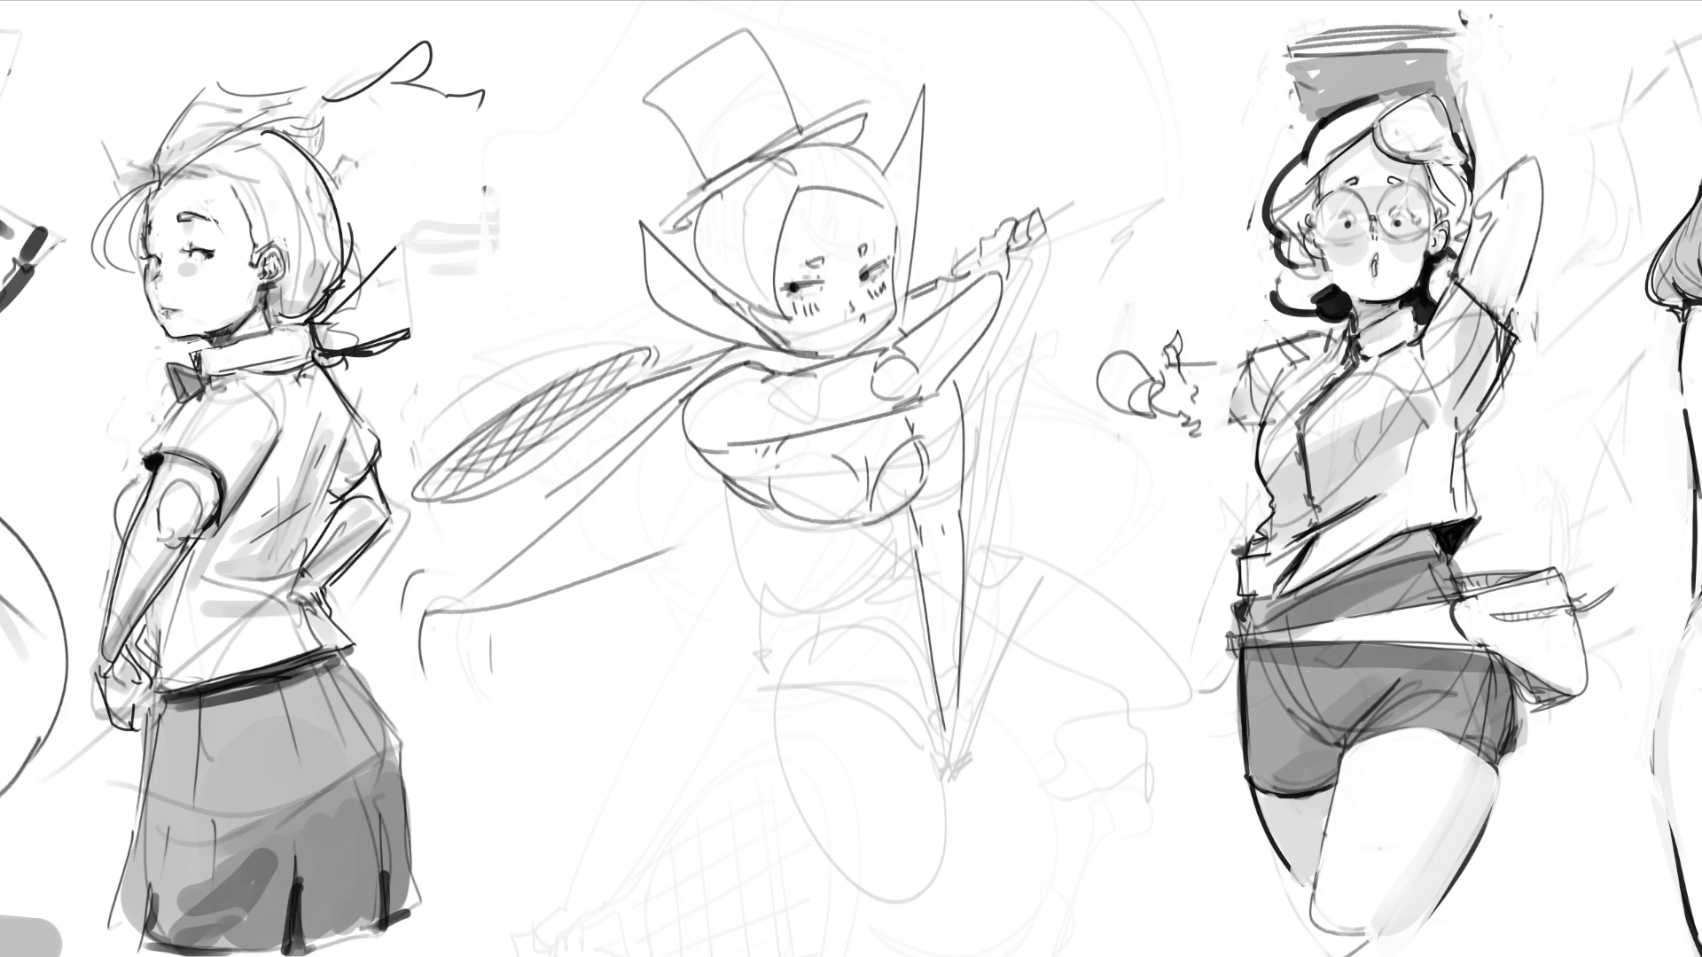
mouse_move(905, 405)
mouse_down()
mouse_move(955, 492)
mouse_move(945, 776)
mouse_move(1137, 477)
mouse_move(988, 448)
mouse_move(967, 392)
mouse_up()
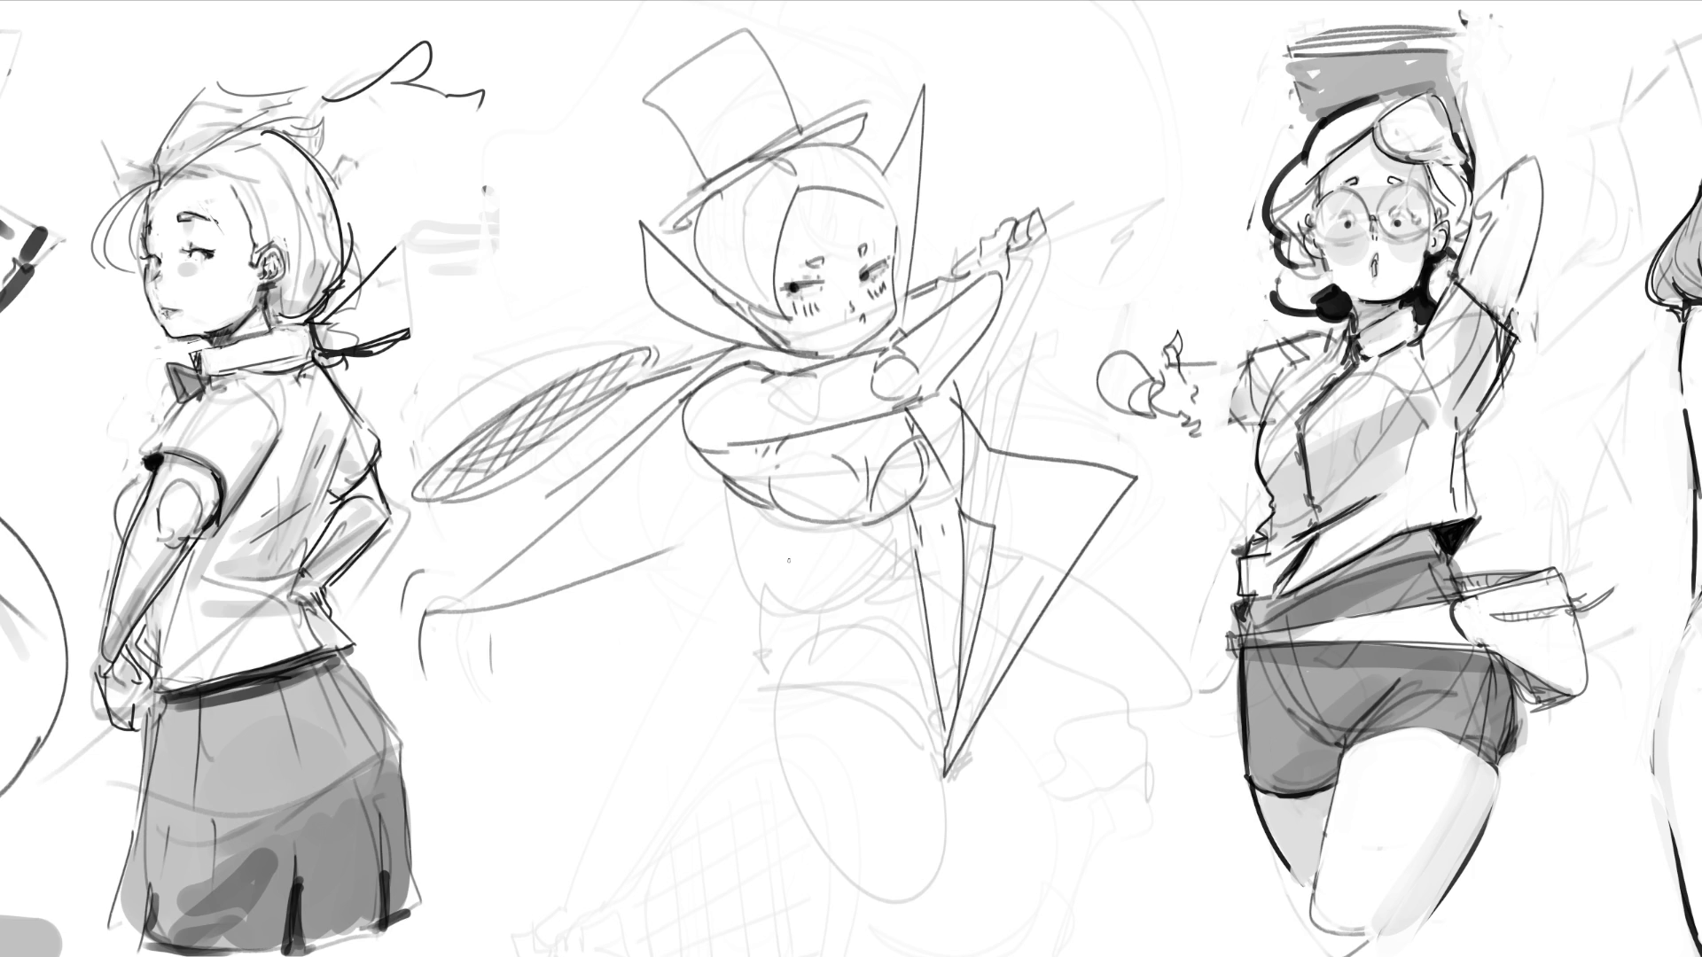
Step: Outline the belly, hatch below the chest, and draw the hips and bent lower leg
drag(726, 484, 749, 563)
mouse_move(884, 521)
mouse_down()
mouse_move(797, 569)
mouse_move(846, 574)
mouse_up()
drag(740, 548, 792, 776)
drag(754, 639, 914, 568)
mouse_move(769, 722)
mouse_down()
mouse_move(816, 856)
mouse_move(941, 758)
mouse_move(930, 736)
mouse_up()
mouse_move(929, 737)
mouse_down()
mouse_move(971, 873)
mouse_move(929, 873)
mouse_move(864, 915)
mouse_move(944, 941)
mouse_move(973, 920)
mouse_up()
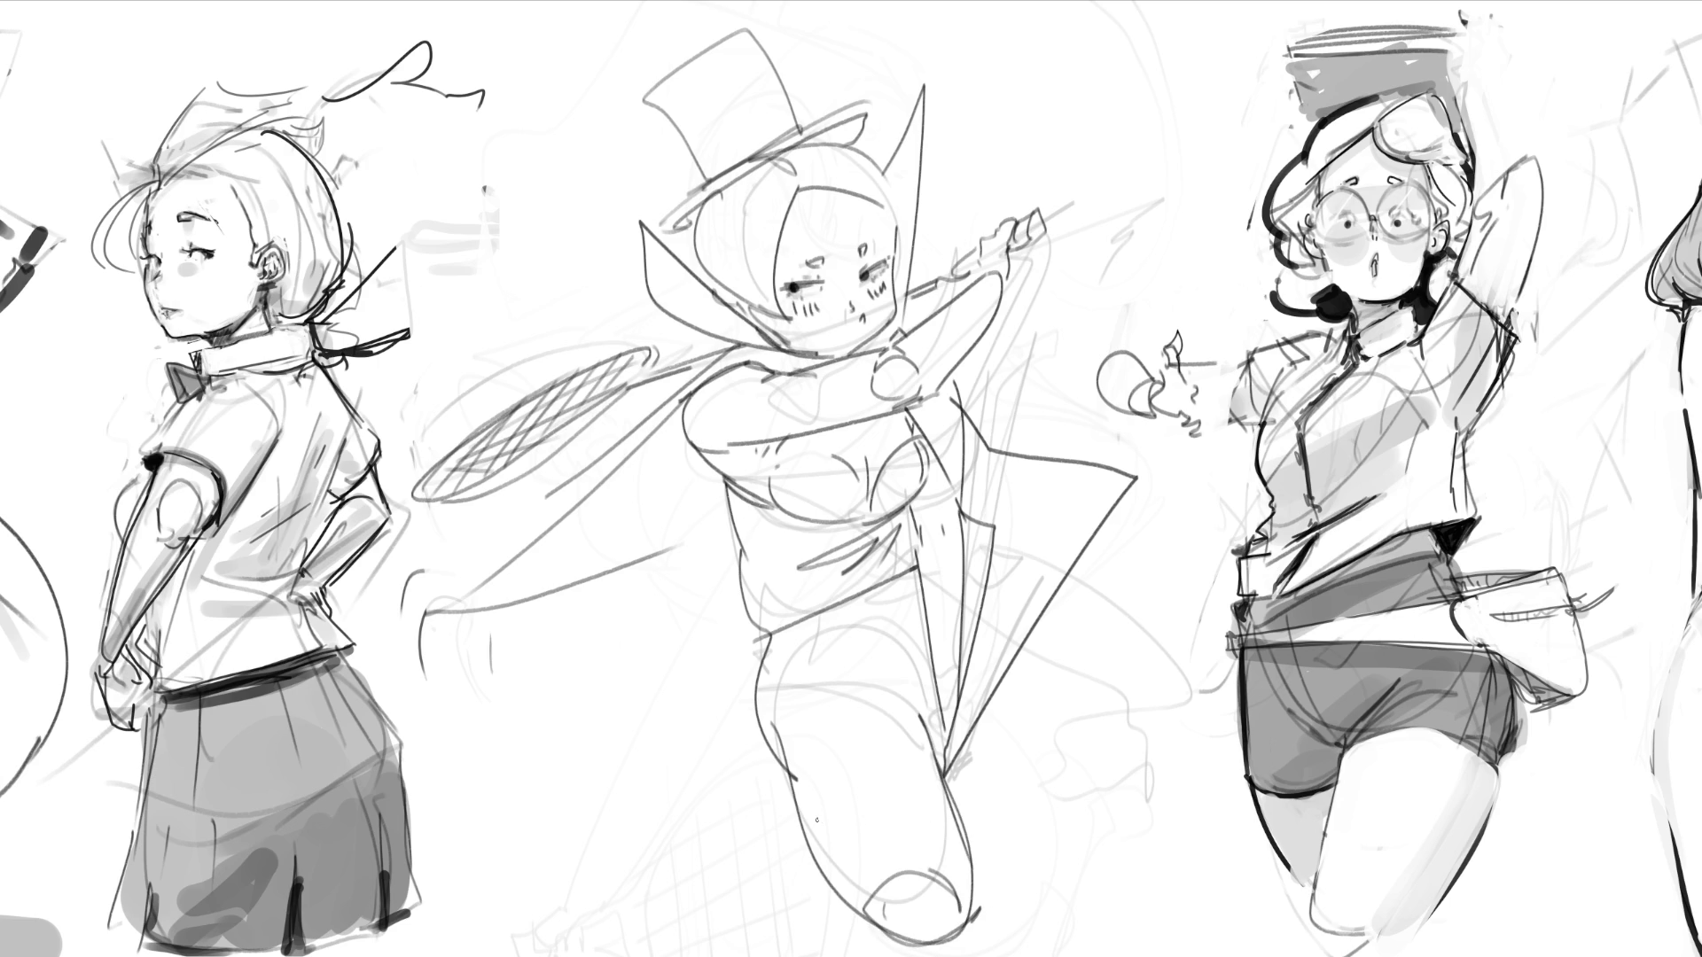
Step: Draw the triangular cape around the leg with hooked diagonals and ticks beside it
mouse_move(791, 797)
mouse_down()
mouse_move(729, 798)
mouse_move(943, 778)
mouse_move(759, 798)
mouse_move(756, 633)
mouse_up()
mouse_move(1080, 562)
mouse_down()
mouse_move(1122, 532)
mouse_move(1029, 725)
mouse_up()
mouse_move(1111, 592)
mouse_down()
mouse_move(1173, 644)
mouse_move(1123, 729)
mouse_move(1045, 716)
mouse_move(1034, 829)
mouse_up()
mouse_move(1163, 703)
mouse_down()
mouse_move(1037, 829)
mouse_move(1018, 880)
mouse_up()
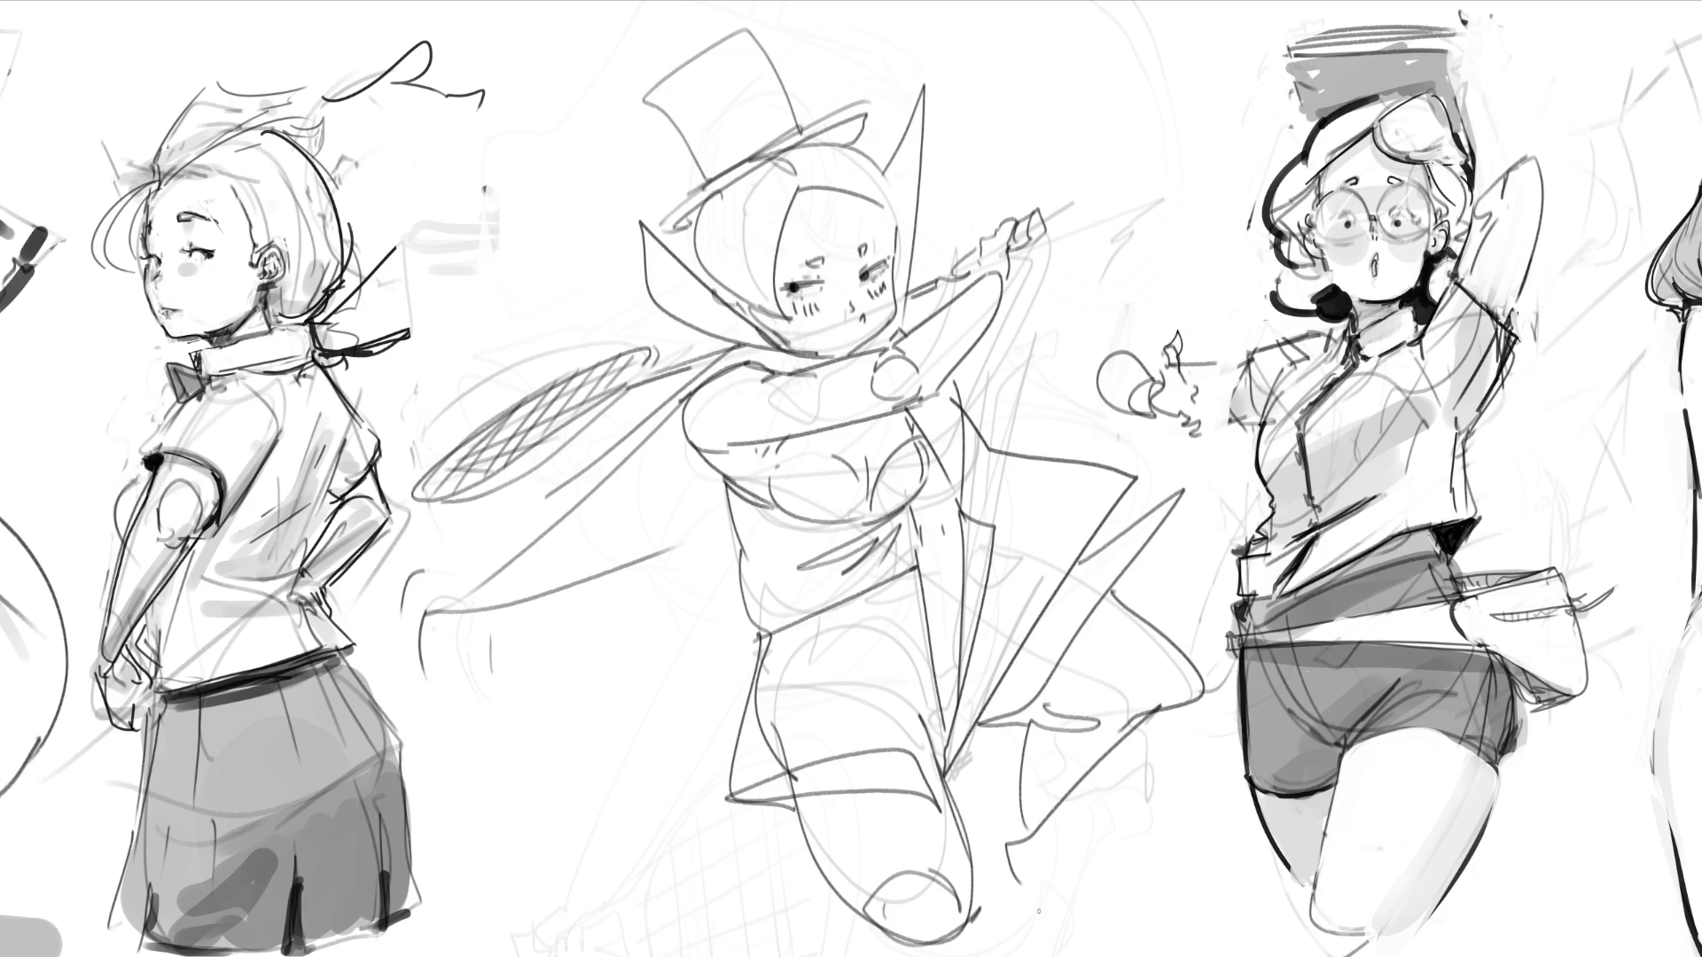
drag(924, 945, 982, 911)
drag(966, 835, 1027, 934)
mouse_move(968, 729)
mouse_down()
mouse_move(975, 784)
mouse_move(954, 791)
mouse_move(979, 780)
mouse_up()
drag(955, 807, 991, 776)
drag(1012, 693, 963, 794)
Step: Add long cape and staff lines on the right, plus a curl left of the hat
drag(1122, 500, 1010, 696)
drag(1130, 439, 1006, 461)
drag(1008, 417, 962, 441)
drag(997, 372, 965, 417)
mouse_move(1067, 287)
mouse_down()
mouse_move(994, 378)
mouse_move(991, 442)
mouse_up()
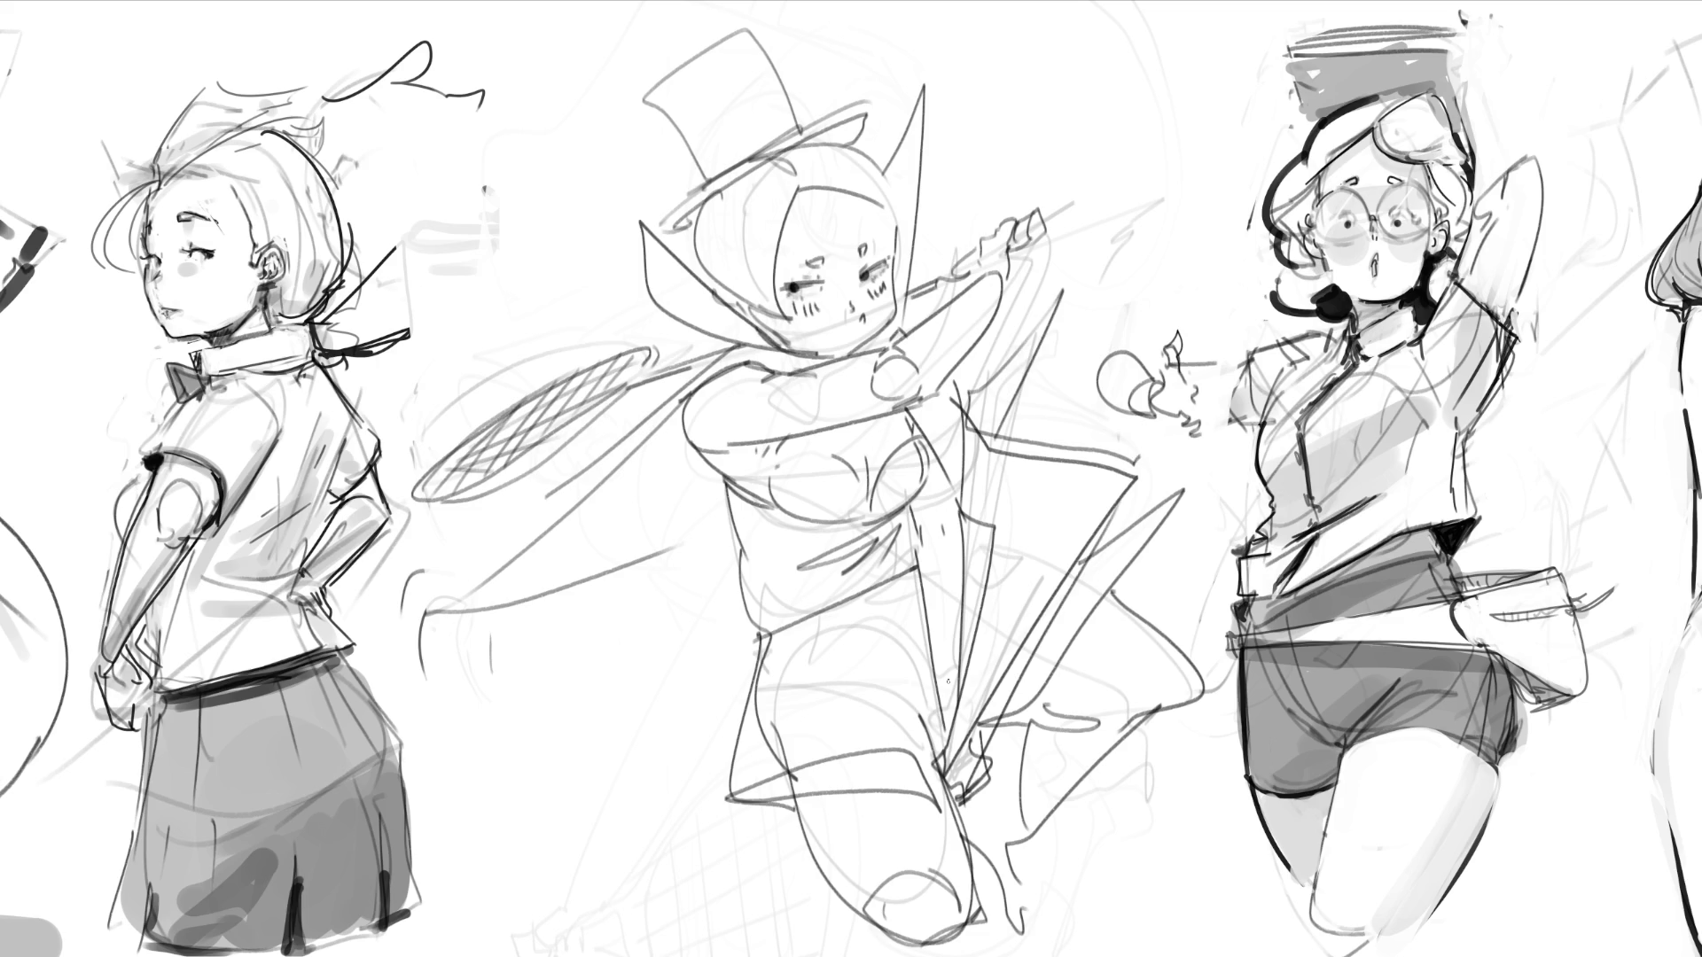
mouse_move(565, 214)
mouse_down()
mouse_move(654, 213)
mouse_move(694, 263)
mouse_up()
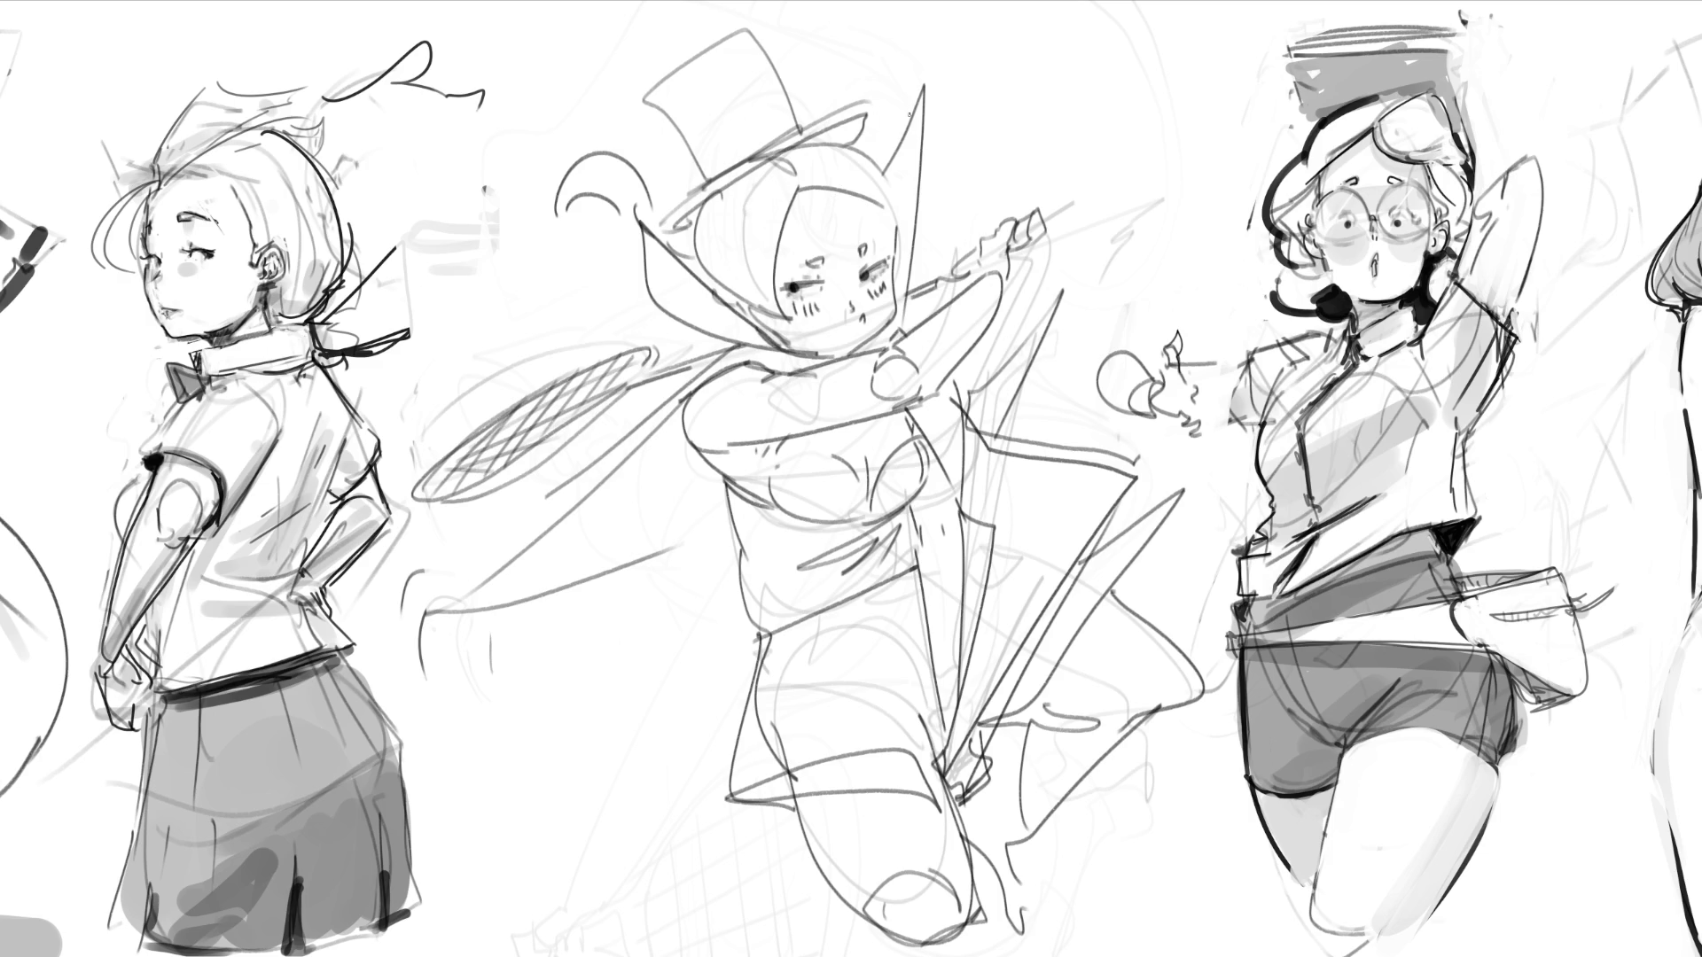
Step: Soft-erase over the whole middle figure, including hat, face and wing strokes, to pale guide lines
mouse_move(887, 71)
mouse_down()
mouse_move(726, 160)
mouse_move(1046, 434)
mouse_move(1156, 656)
mouse_move(669, 886)
mouse_up()
mouse_move(813, 293)
mouse_down()
mouse_move(1064, 302)
mouse_move(505, 434)
mouse_move(1063, 505)
mouse_move(886, 842)
mouse_up()
mouse_move(1327, 833)
mouse_down()
mouse_move(1077, 700)
mouse_move(1126, 736)
mouse_move(1048, 365)
mouse_move(401, 650)
mouse_move(1241, 877)
mouse_up()
drag(1372, 428, 1140, 182)
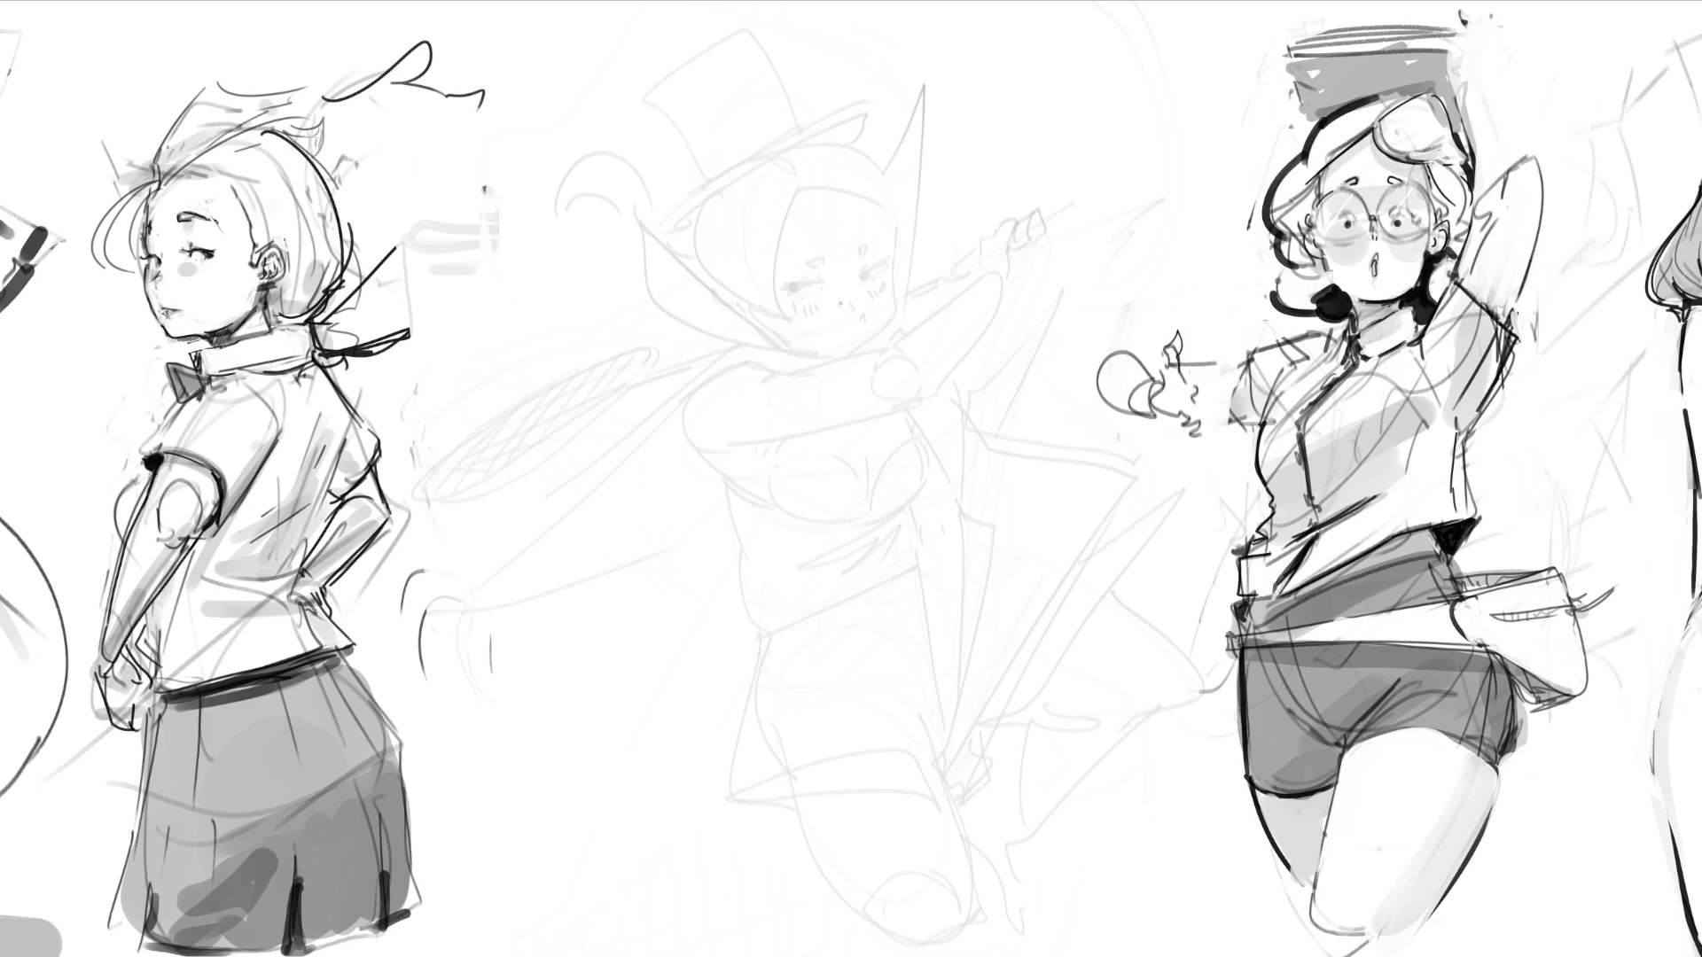
Step: Draw an eye, the cheek line and eyebrows on the faded face
mouse_move(789, 262)
mouse_down()
mouse_move(825, 269)
mouse_move(797, 270)
mouse_move(831, 219)
mouse_move(882, 242)
mouse_up()
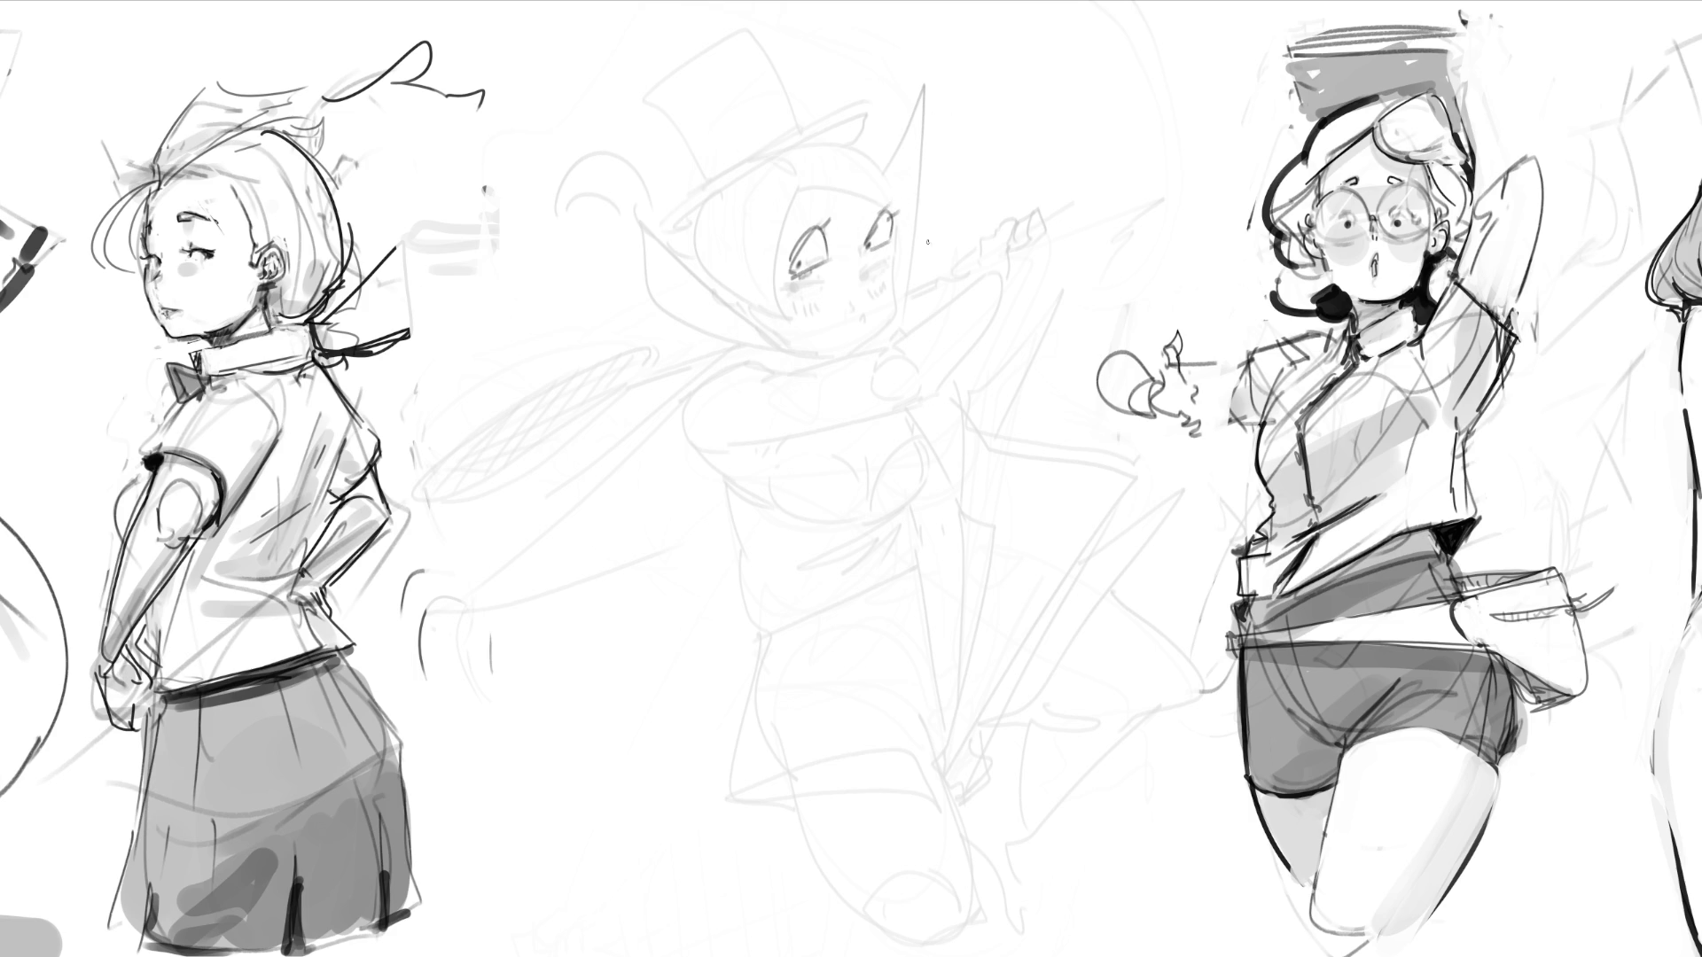
mouse_move(900, 248)
mouse_down()
mouse_move(890, 329)
mouse_move(874, 284)
mouse_up()
drag(810, 210, 834, 214)
drag(879, 195, 871, 211)
Step: Outline a large round eye shape below and darken its top and bottom edges
mouse_move(770, 383)
mouse_down()
mouse_move(718, 373)
mouse_move(680, 443)
mouse_move(768, 383)
mouse_move(774, 412)
mouse_move(690, 426)
mouse_move(693, 448)
mouse_move(750, 451)
mouse_move(783, 404)
mouse_move(779, 436)
mouse_move(697, 404)
mouse_move(686, 418)
mouse_move(747, 370)
mouse_move(782, 412)
mouse_up()
mouse_move(726, 383)
mouse_down()
mouse_move(747, 370)
mouse_move(778, 423)
mouse_up()
mouse_move(703, 462)
mouse_down()
mouse_move(780, 441)
mouse_move(683, 468)
mouse_up()
drag(793, 445, 773, 448)
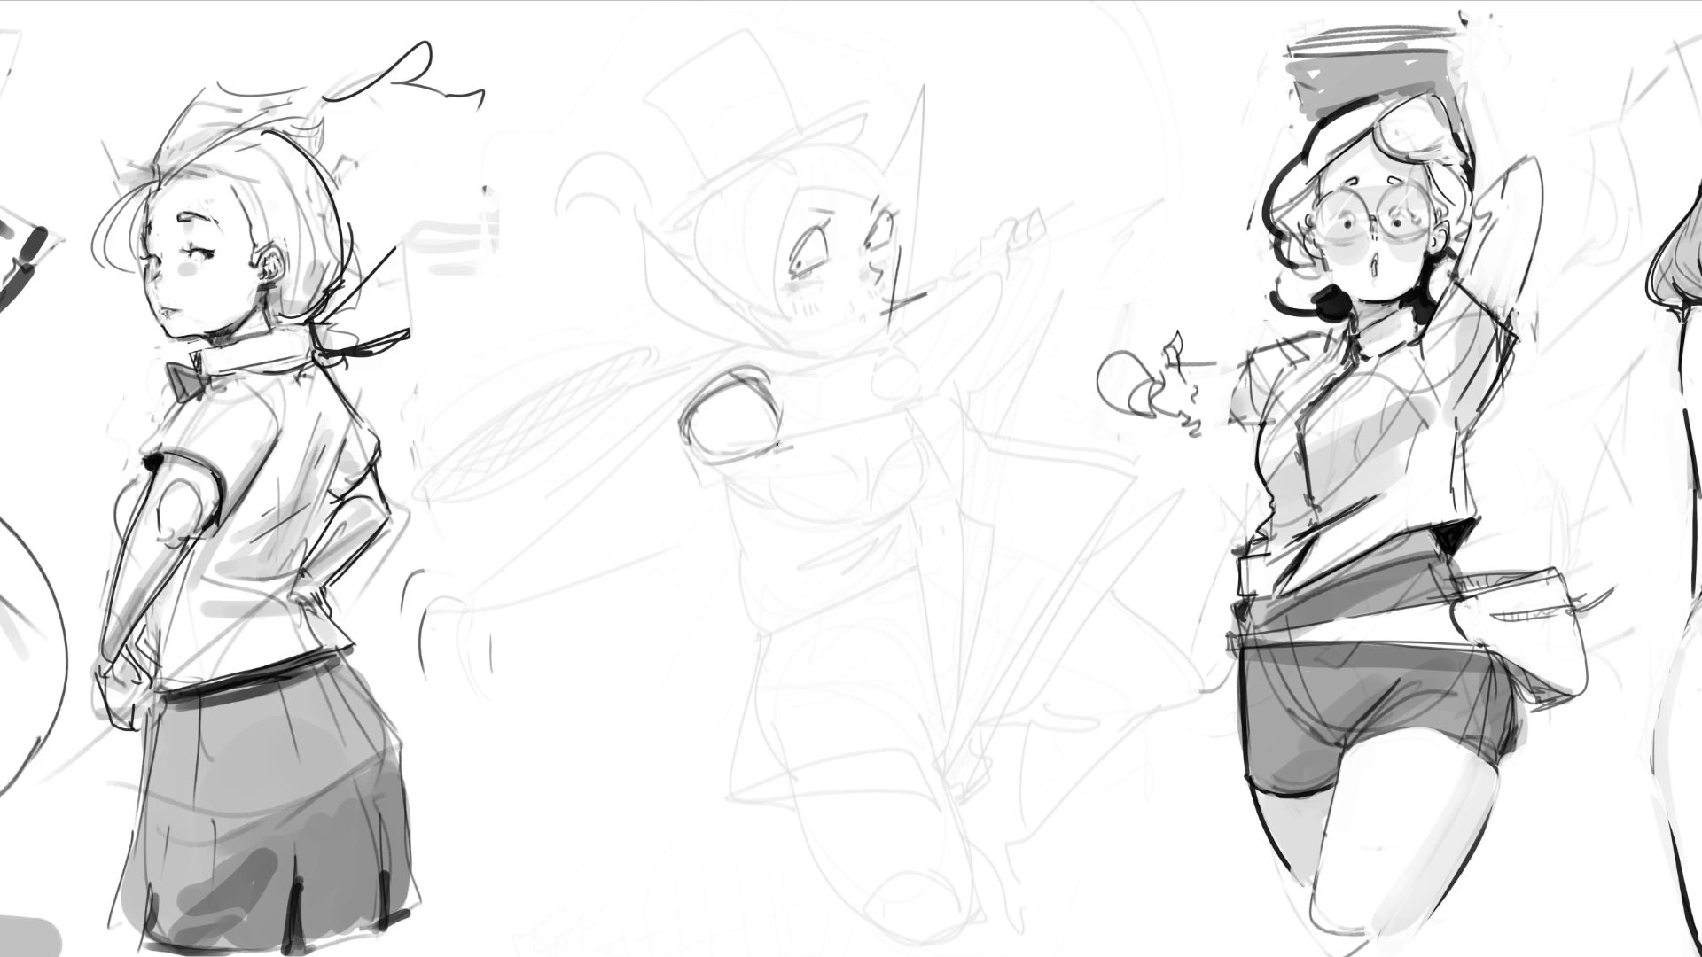
mouse_move(692, 410)
mouse_down()
mouse_move(769, 395)
mouse_move(697, 373)
mouse_move(671, 421)
mouse_move(769, 393)
mouse_move(720, 448)
mouse_move(769, 440)
mouse_move(720, 455)
mouse_move(740, 448)
mouse_up()
Step: Hatch the big eye's iris and arc the outline of another eye beside it
drag(759, 418, 756, 448)
drag(766, 425, 760, 449)
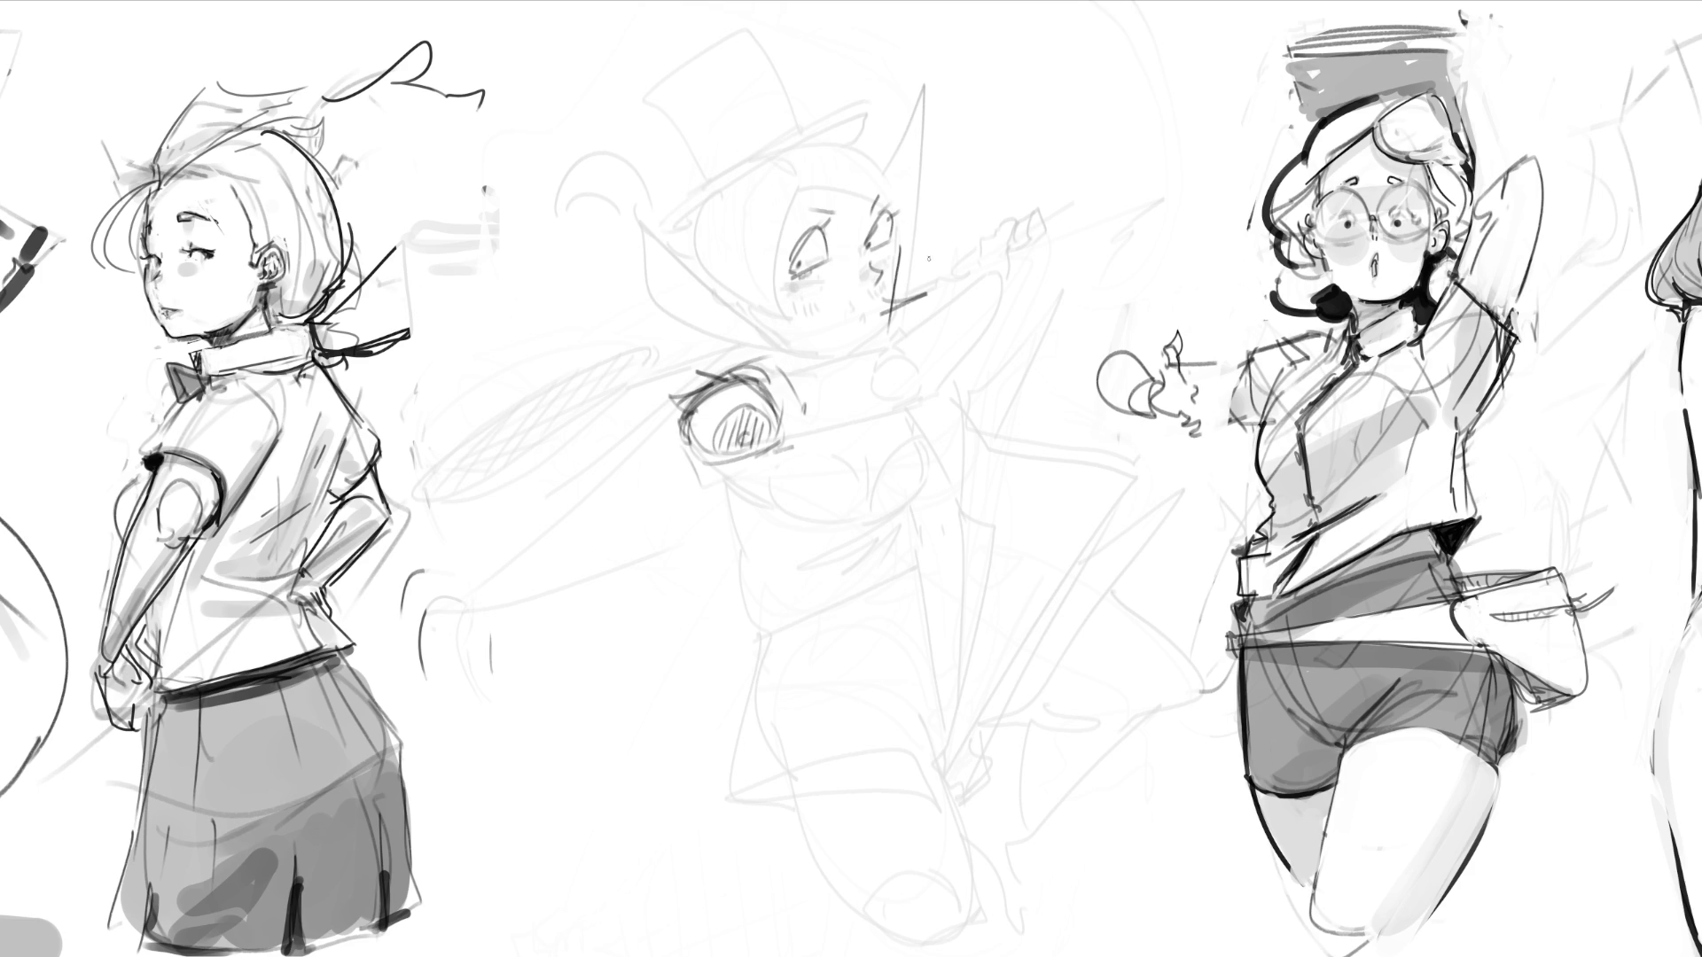
mouse_move(881, 376)
mouse_down()
mouse_move(918, 376)
mouse_move(876, 390)
mouse_move(914, 398)
mouse_move(871, 379)
mouse_move(913, 363)
mouse_move(929, 369)
mouse_move(918, 392)
mouse_move(902, 400)
mouse_move(913, 351)
mouse_up()
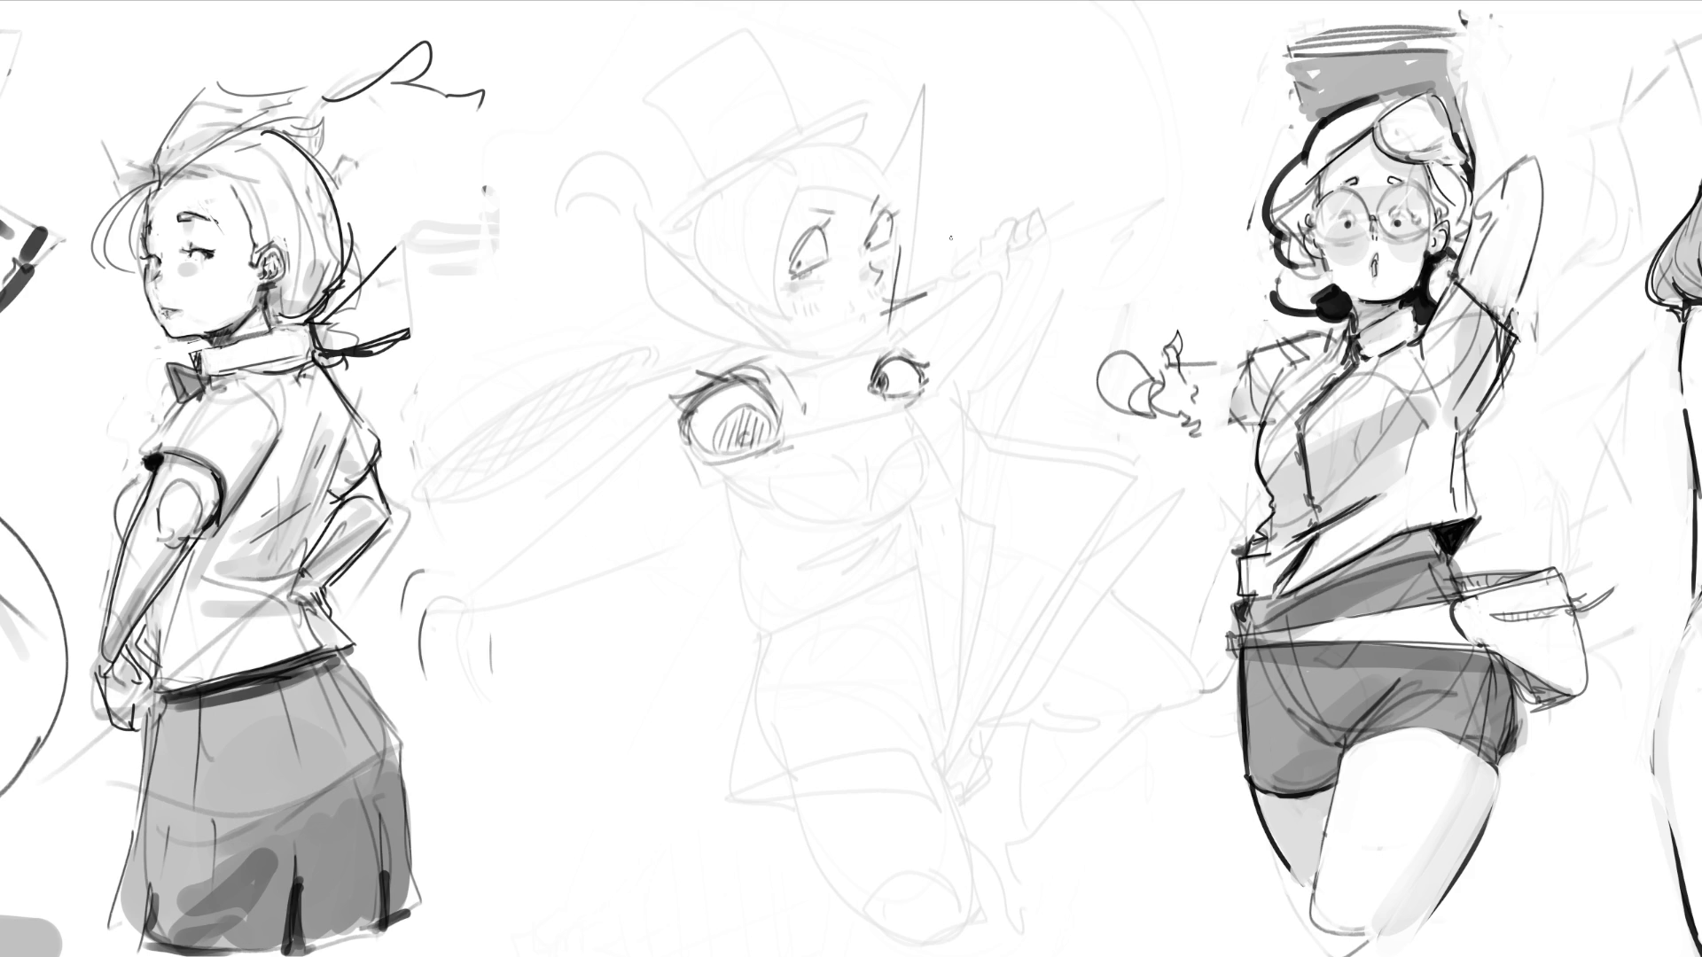
Step: Draw a lower eye with an inner line, hatched iris, a mark below and a curve to its left
mouse_move(872, 521)
mouse_down()
mouse_move(950, 422)
mouse_move(903, 461)
mouse_move(945, 444)
mouse_move(931, 481)
mouse_move(877, 520)
mouse_move(933, 494)
mouse_move(938, 465)
mouse_up()
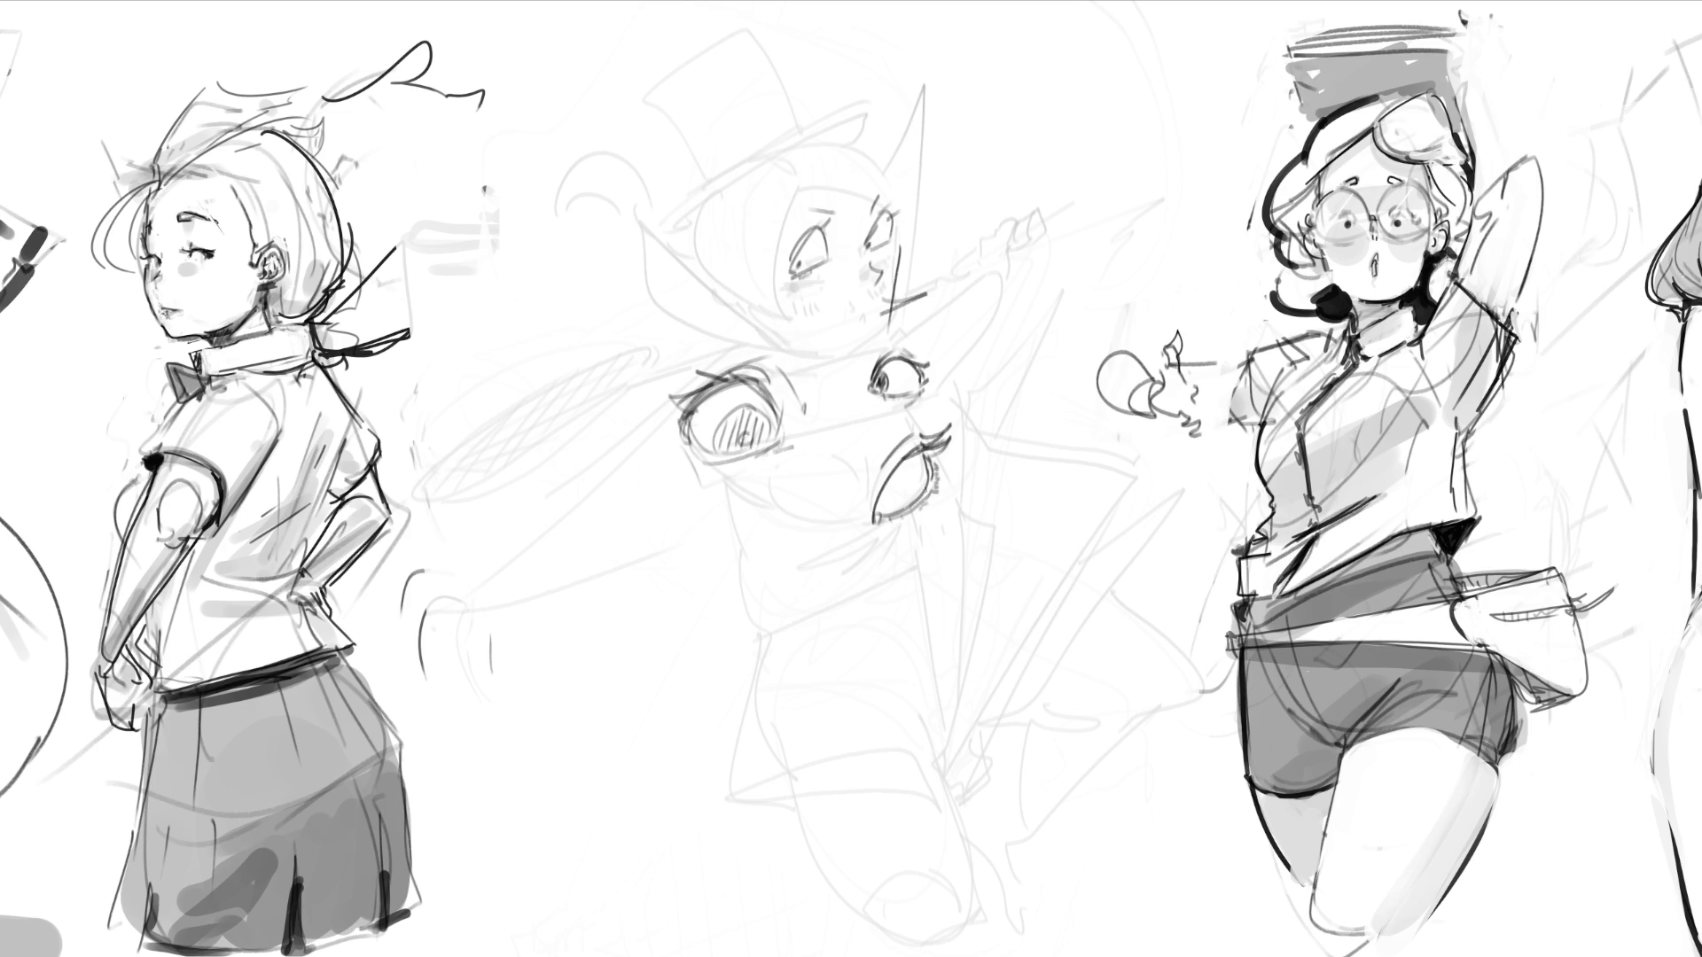
mouse_move(895, 511)
mouse_down()
mouse_move(924, 464)
mouse_move(905, 507)
mouse_up()
drag(914, 474, 912, 499)
drag(921, 471, 916, 497)
drag(927, 516, 916, 533)
drag(882, 415, 860, 475)
Step: Draw a dark-hatched open mouth with a wavy upper lip and chin, then an eyelid curve at bottom centre
drag(816, 571, 882, 543)
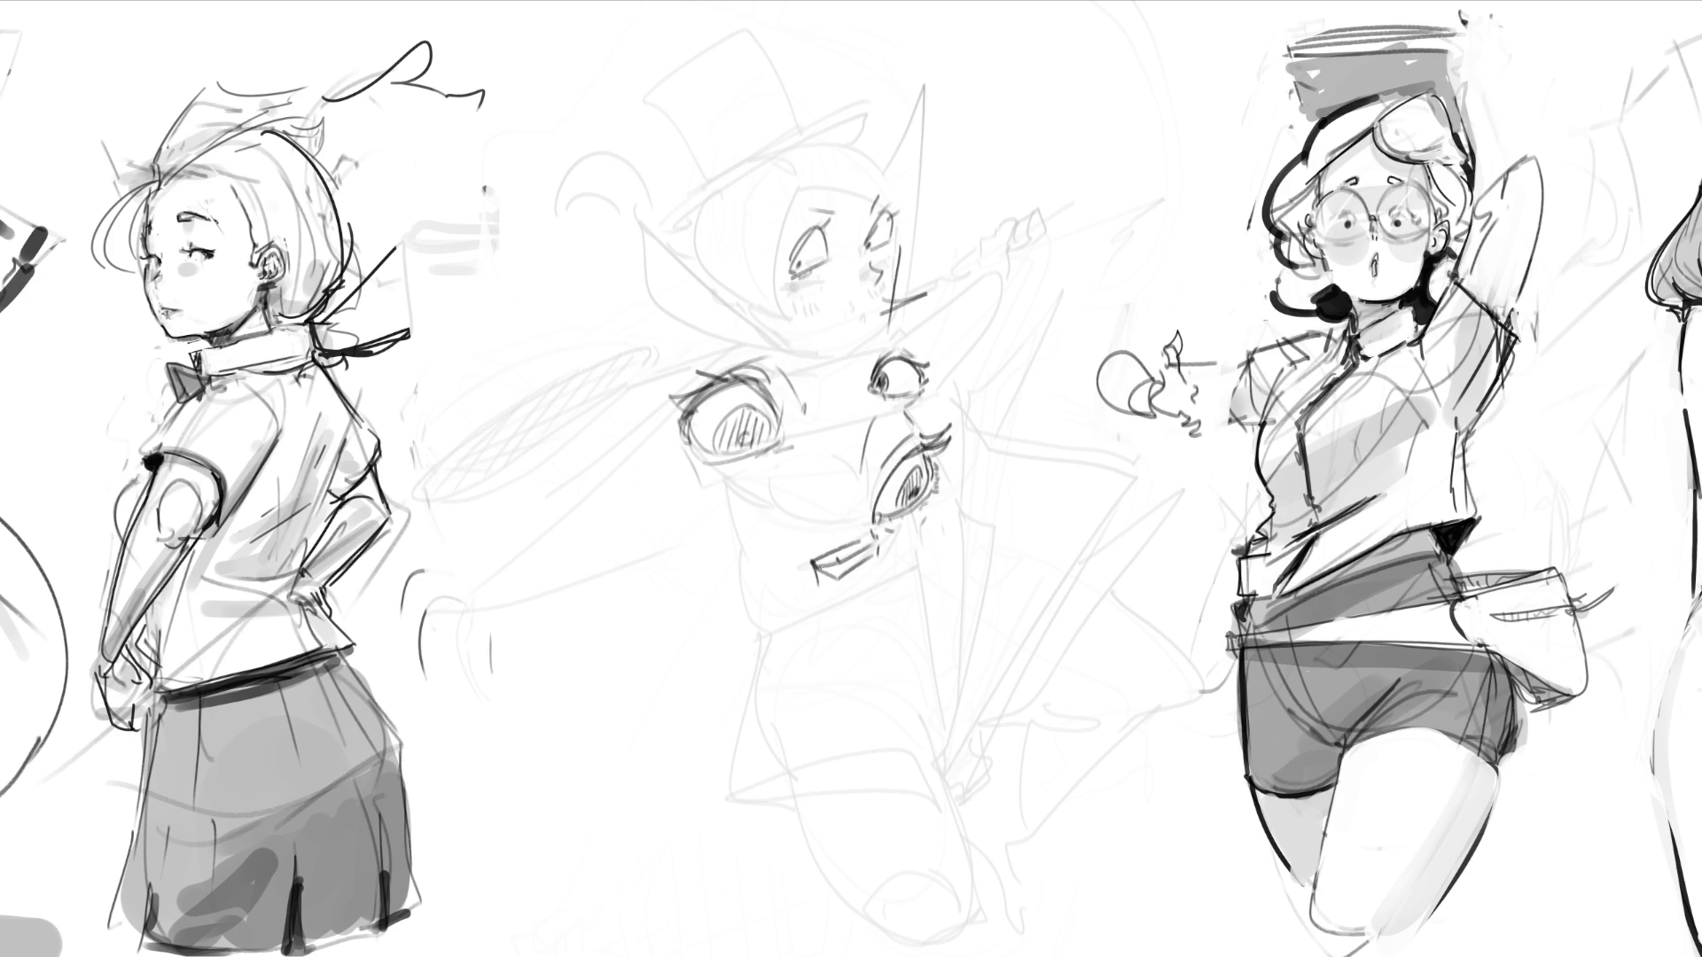
drag(811, 557, 877, 531)
drag(830, 576, 849, 562)
mouse_move(844, 571)
mouse_down()
mouse_move(872, 547)
mouse_move(853, 562)
mouse_up()
mouse_move(849, 568)
mouse_down()
mouse_move(872, 549)
mouse_move(828, 589)
mouse_move(871, 566)
mouse_move(868, 541)
mouse_move(805, 567)
mouse_up()
mouse_move(829, 596)
mouse_down()
mouse_move(849, 608)
mouse_move(894, 568)
mouse_move(889, 583)
mouse_up()
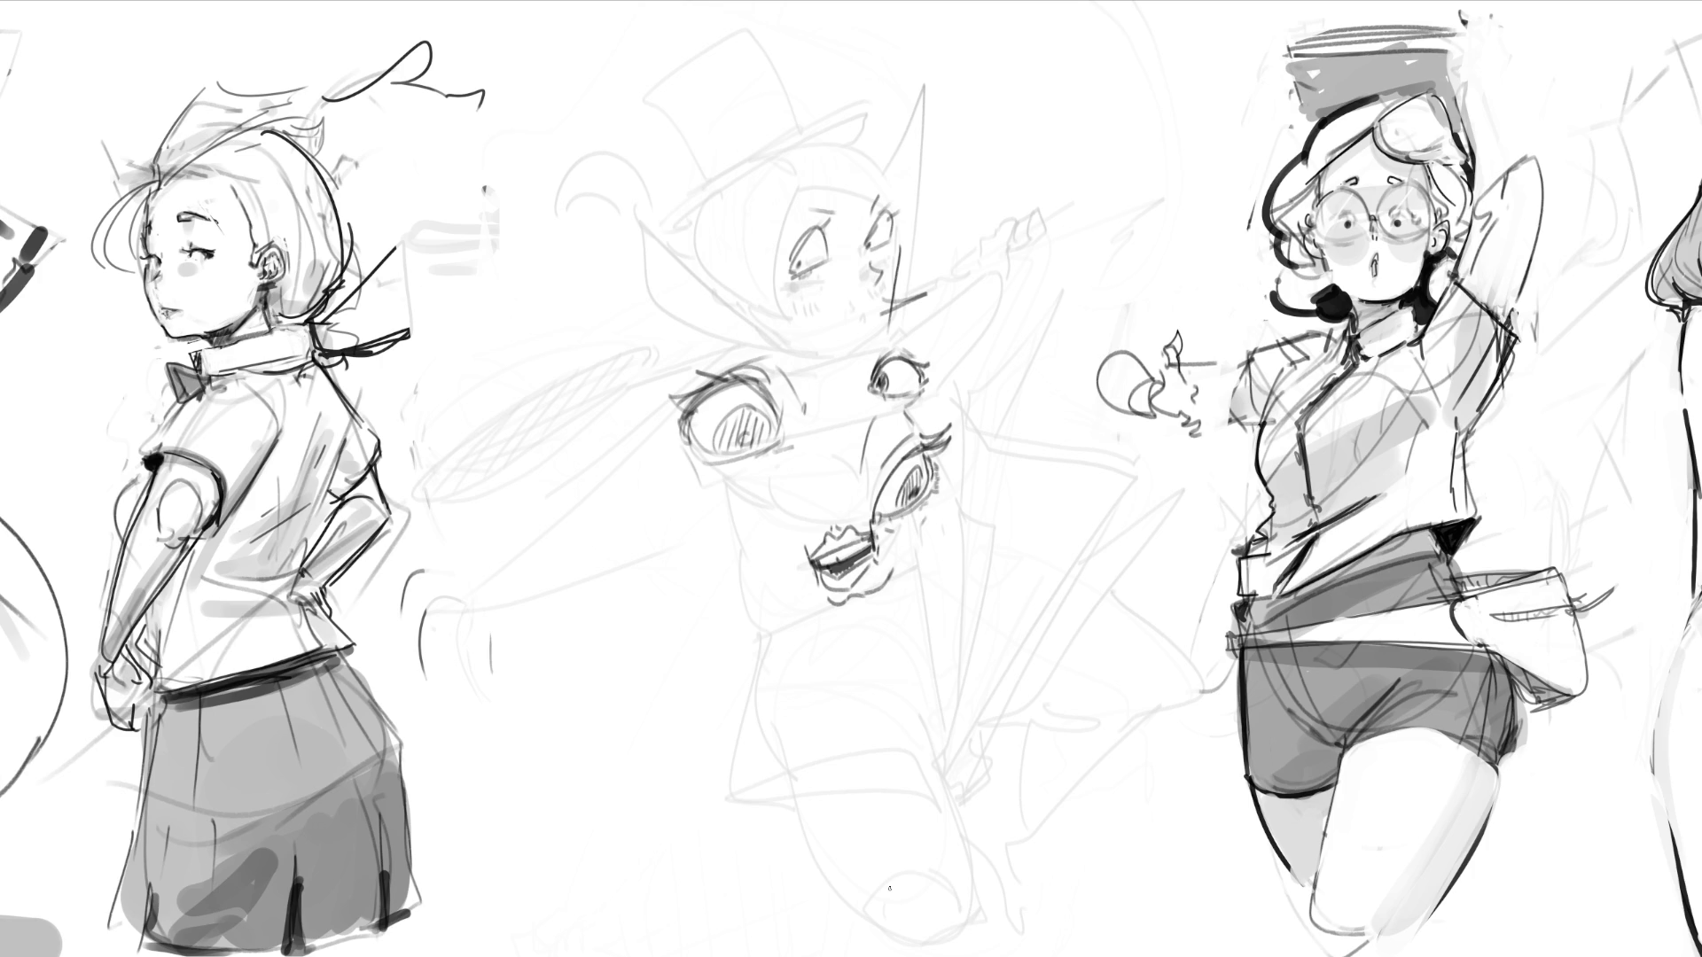
mouse_move(862, 904)
mouse_down()
mouse_move(910, 884)
mouse_move(950, 897)
mouse_move(974, 926)
mouse_move(965, 942)
mouse_move(895, 941)
mouse_move(952, 945)
mouse_up()
Step: Darken the bottom eye's corner and top edge, paint its pupil, and sketch a hooked curve at upper left
mouse_move(865, 903)
mouse_down()
mouse_move(906, 876)
mouse_move(871, 891)
mouse_move(967, 933)
mouse_up()
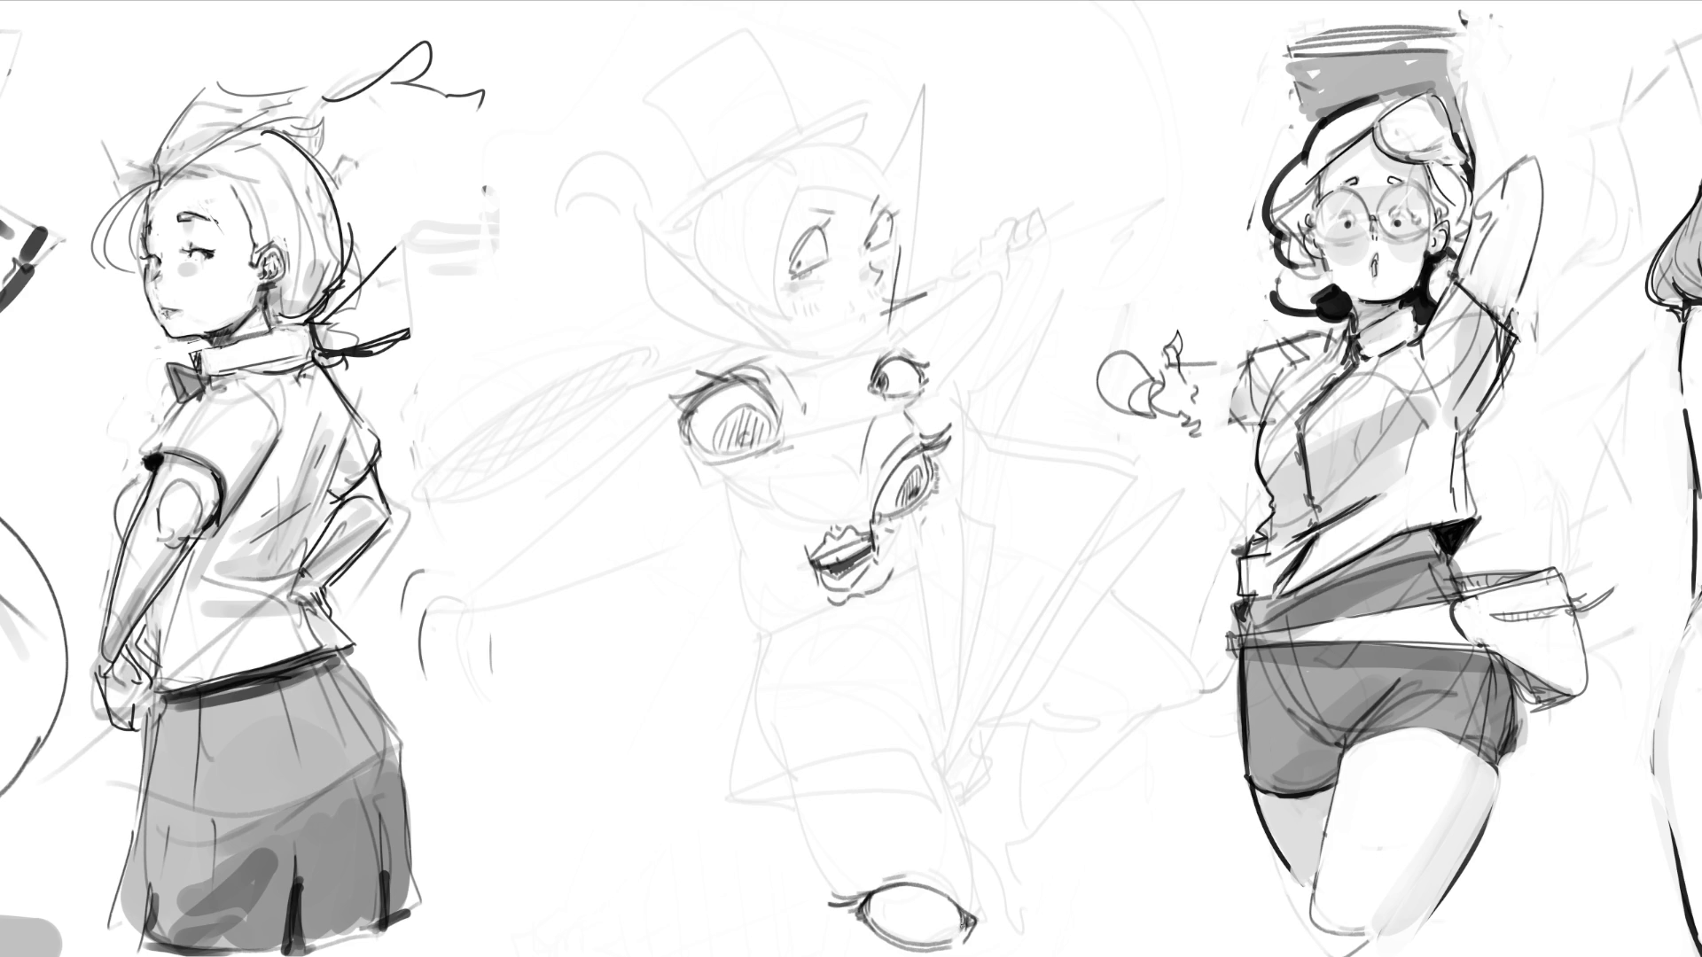
mouse_move(876, 894)
mouse_down()
mouse_move(938, 885)
mouse_move(969, 913)
mouse_move(898, 886)
mouse_move(891, 903)
mouse_up()
mouse_move(881, 909)
mouse_down()
mouse_move(900, 933)
mouse_move(877, 927)
mouse_move(888, 904)
mouse_move(897, 922)
mouse_move(884, 831)
mouse_up()
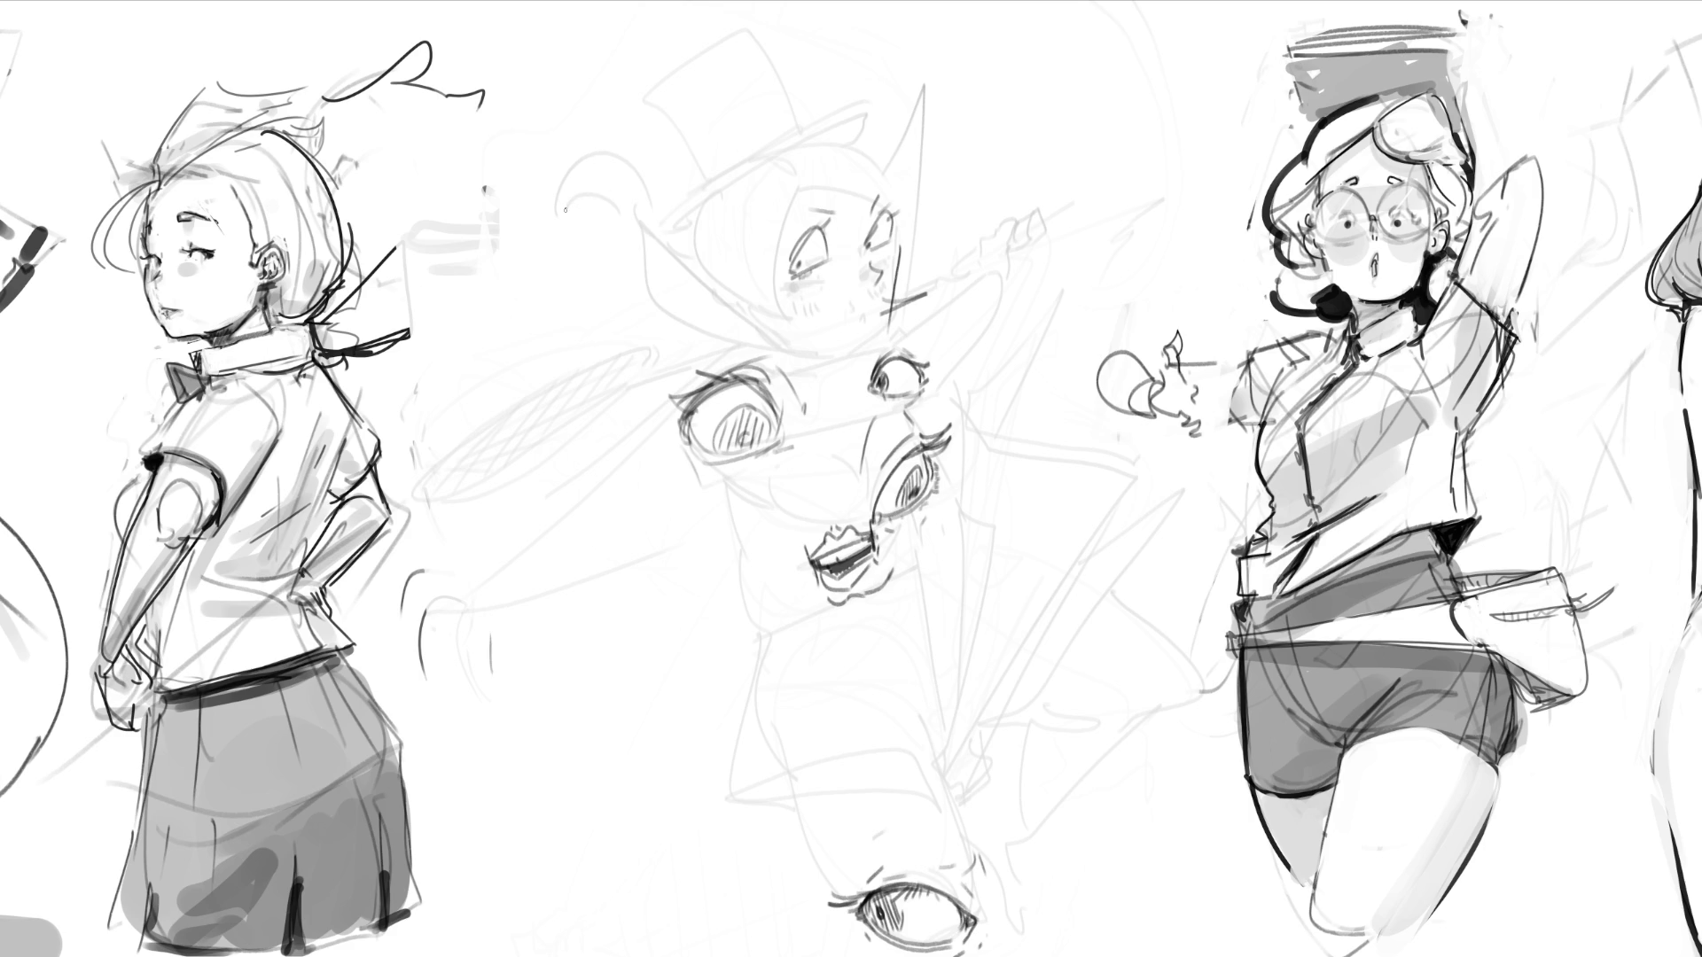
mouse_move(564, 210)
mouse_down()
mouse_move(578, 188)
mouse_move(617, 186)
mouse_move(658, 242)
mouse_up()
mouse_move(563, 210)
mouse_down()
mouse_move(596, 150)
mouse_move(666, 221)
mouse_move(614, 210)
mouse_move(555, 229)
mouse_move(580, 249)
mouse_up()
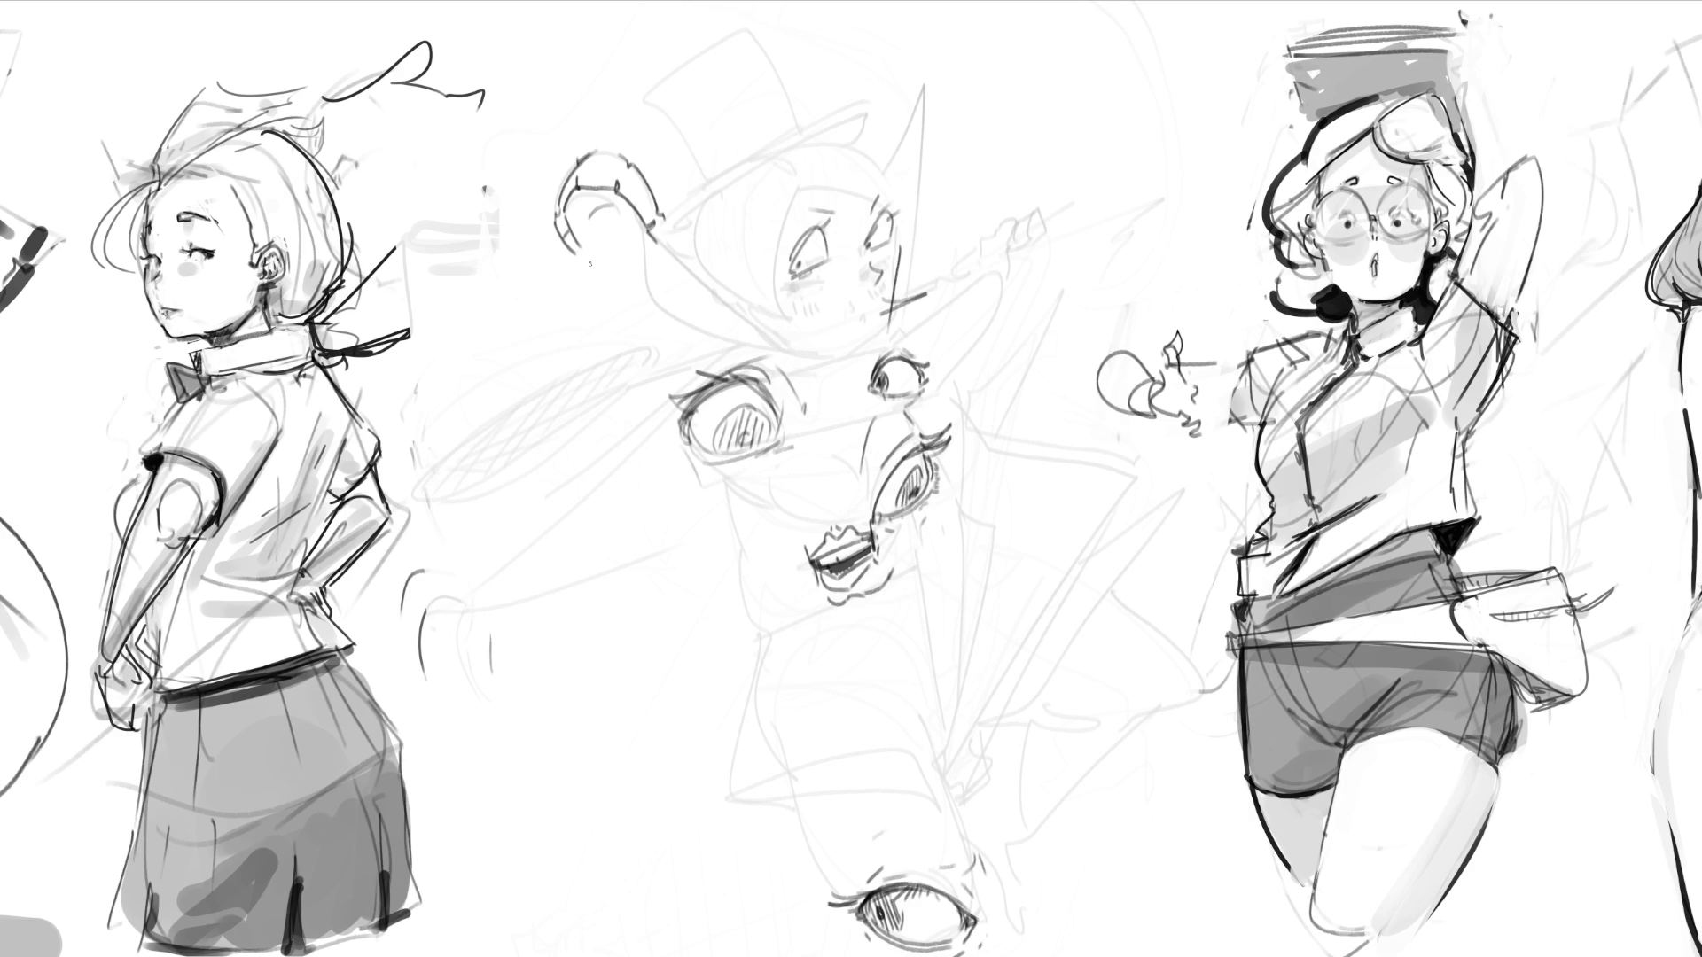
Step: Outline the upside-down face at upper left with inner strokes, long edges and loops beneath the hook
mouse_move(599, 234)
mouse_down()
mouse_move(631, 225)
mouse_move(630, 260)
mouse_up()
drag(648, 151, 665, 322)
mouse_move(568, 156)
mouse_down()
mouse_move(614, 107)
mouse_move(653, 152)
mouse_up()
drag(577, 257, 570, 337)
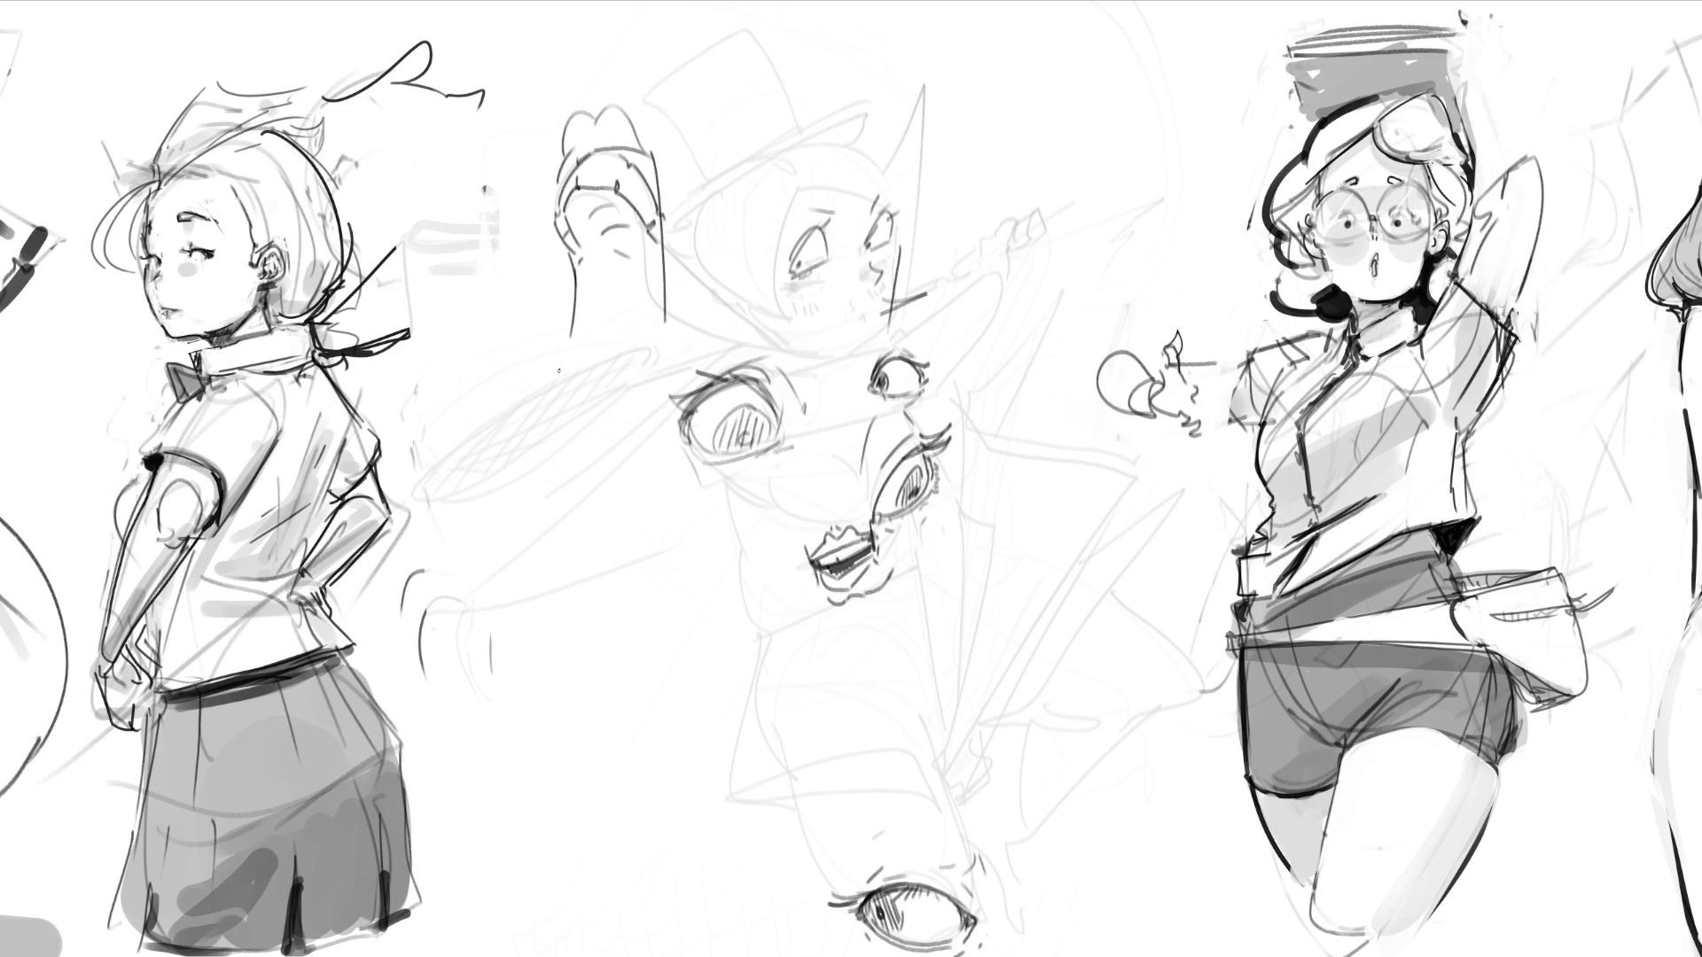
mouse_move(567, 346)
mouse_down()
mouse_move(530, 365)
mouse_move(667, 317)
mouse_up()
mouse_move(535, 370)
mouse_down()
mouse_move(576, 404)
mouse_move(660, 377)
mouse_up()
drag(564, 415, 598, 476)
Step: Line the face's open mouth with dark inner arcs and draw a small eye inside it
drag(585, 325, 648, 310)
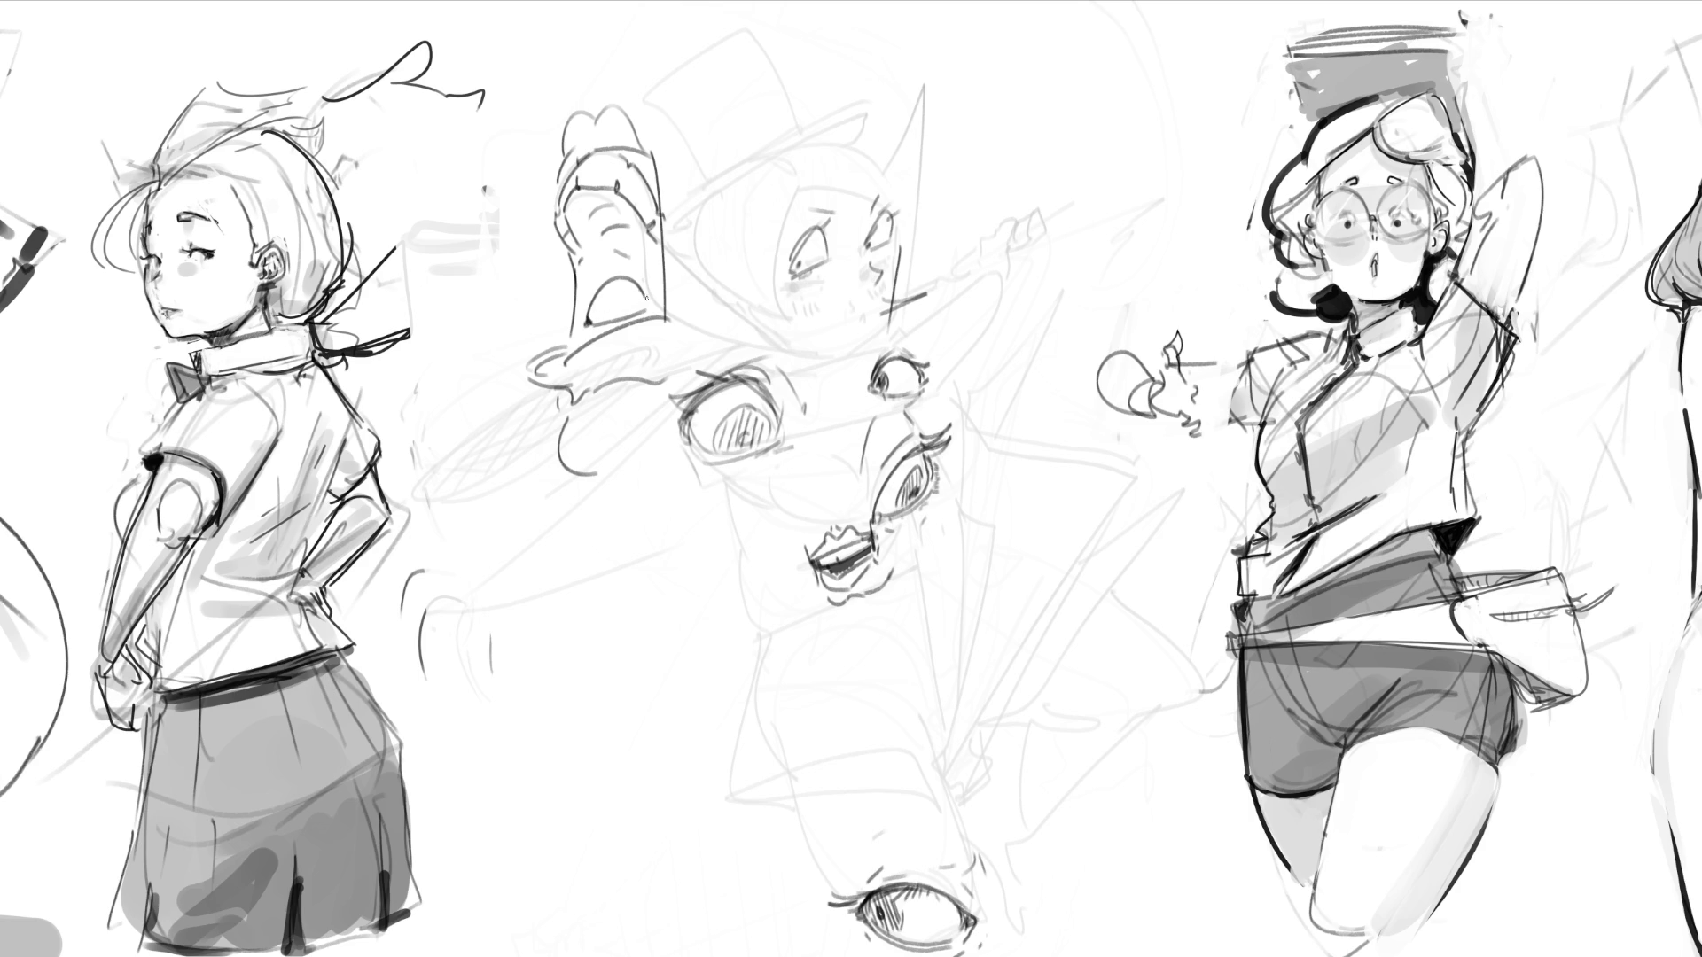
mouse_move(589, 315)
mouse_down()
mouse_move(638, 278)
mouse_move(652, 290)
mouse_up()
drag(608, 317, 645, 310)
drag(591, 320, 602, 307)
Step: Sketch curves and a straight stroke for an eye study at upper right
mouse_move(981, 261)
mouse_down()
mouse_move(1011, 193)
mouse_move(1038, 180)
mouse_move(1090, 218)
mouse_up()
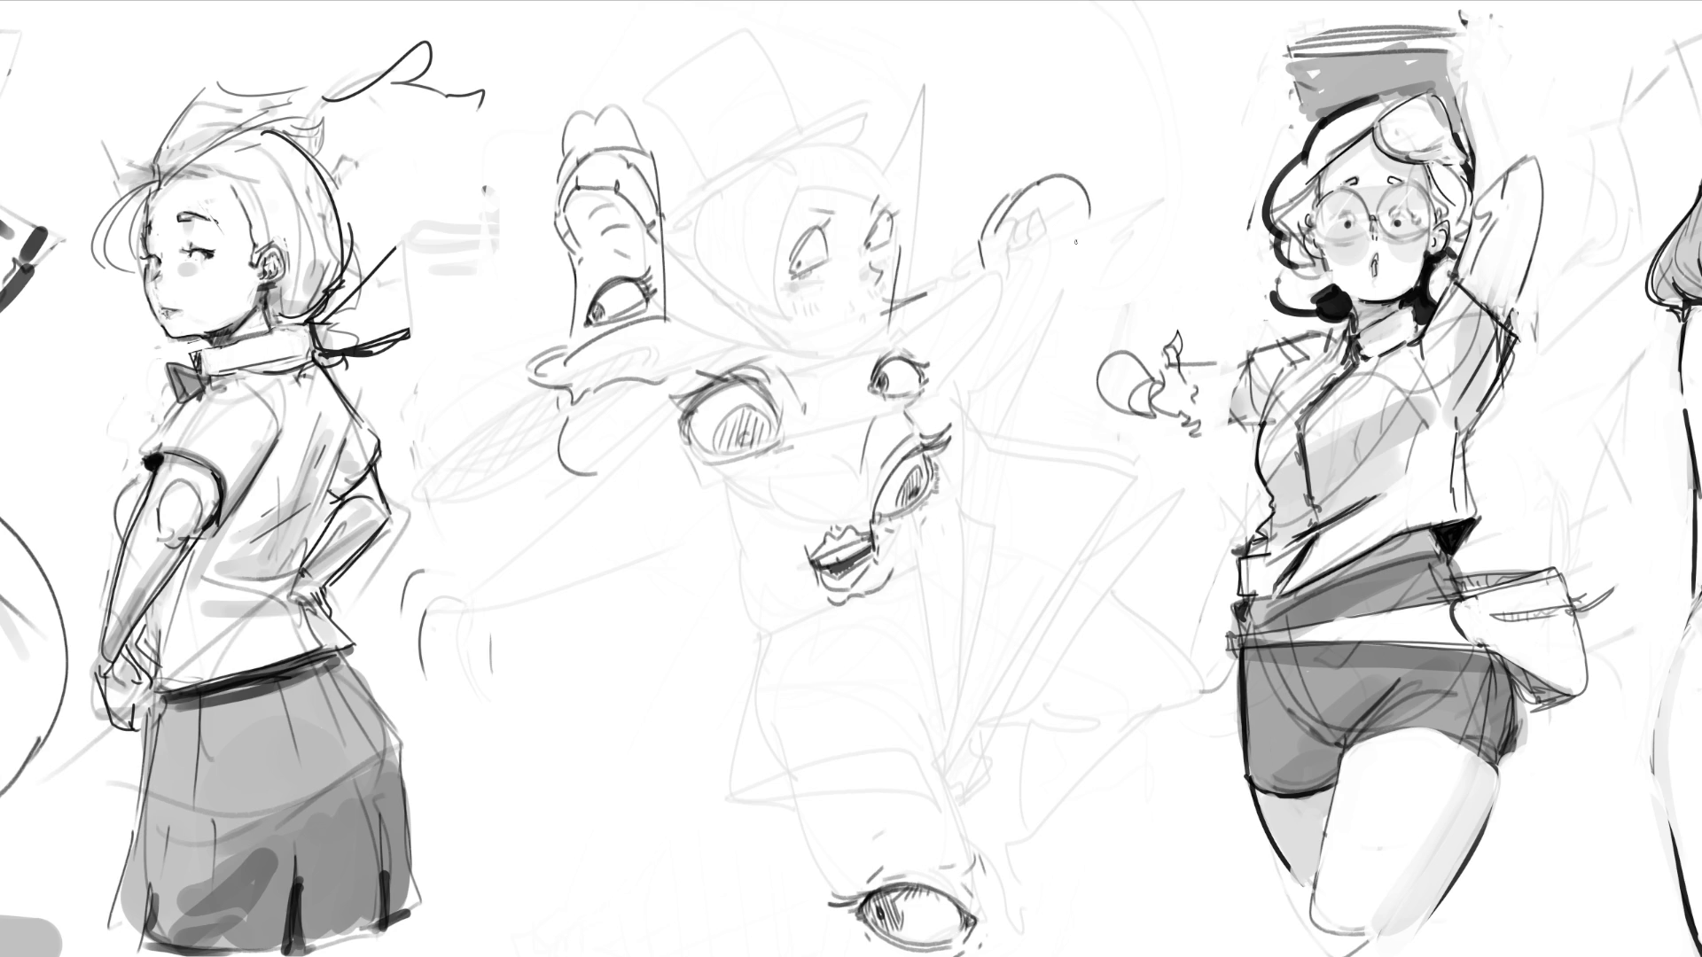
mouse_move(981, 267)
mouse_down()
mouse_move(1053, 293)
mouse_move(1071, 219)
mouse_move(1088, 219)
mouse_up()
mouse_move(991, 159)
mouse_down()
mouse_move(1007, 193)
mouse_move(980, 188)
mouse_move(1007, 196)
mouse_move(1048, 145)
mouse_move(1073, 162)
mouse_up()
Step: Give the upper-right eye an eyelid and zigzag brow, then stroke lines above the middle face
drag(981, 189, 995, 197)
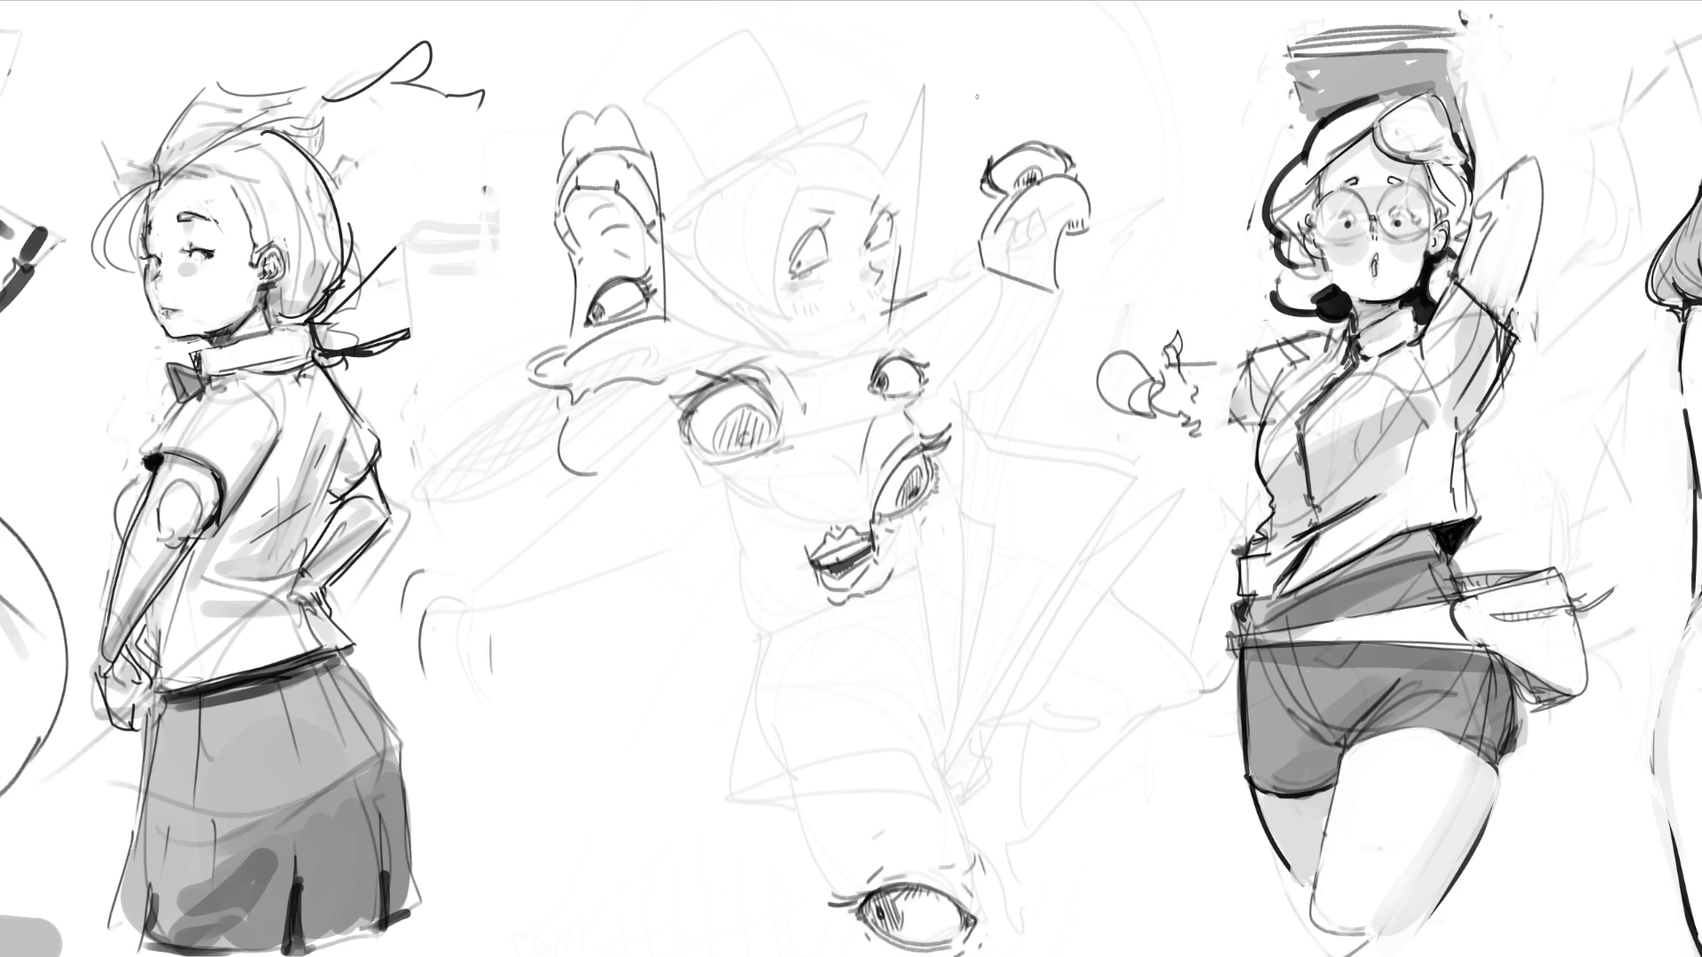
drag(989, 142, 1017, 124)
mouse_move(1042, 124)
mouse_down()
mouse_move(1061, 135)
mouse_move(972, 181)
mouse_move(1032, 149)
mouse_move(1069, 162)
mouse_up()
mouse_move(978, 116)
mouse_down()
mouse_move(1028, 94)
mouse_move(1030, 120)
mouse_up()
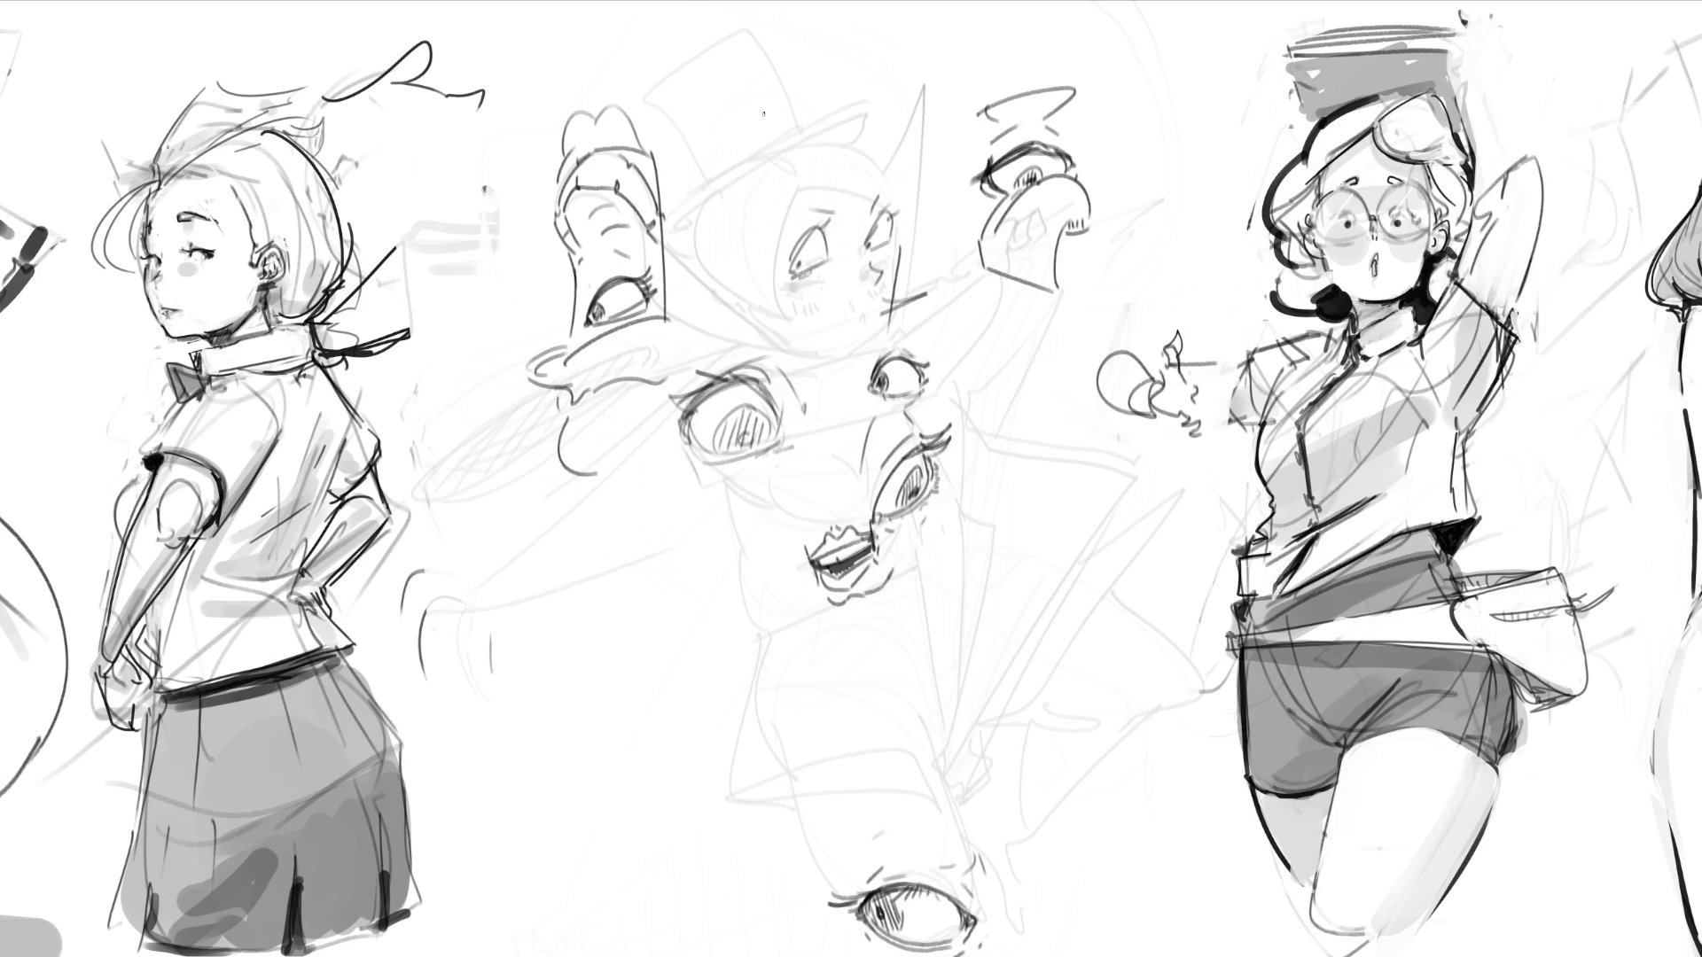
mouse_move(795, 145)
mouse_down()
mouse_move(864, 141)
mouse_move(843, 124)
mouse_move(878, 113)
mouse_up()
mouse_move(801, 139)
mouse_down()
mouse_move(802, 178)
mouse_move(879, 168)
mouse_move(865, 165)
mouse_up()
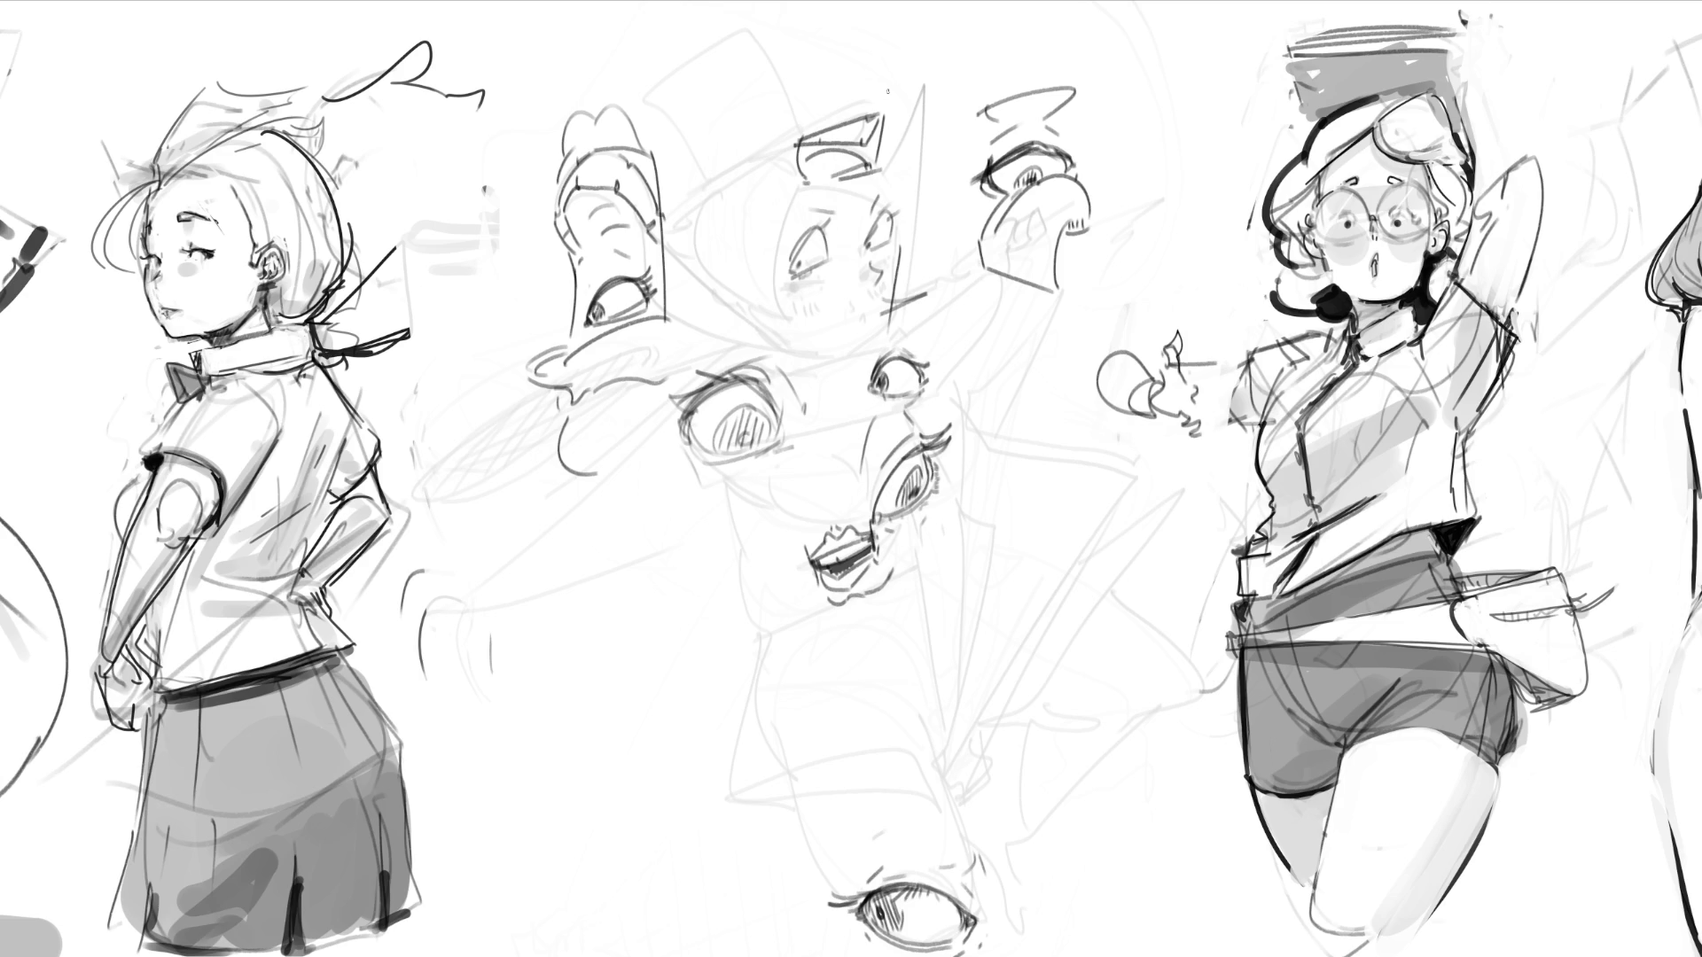
Step: Draw the box's top, darken its left edge, and stroke a vertical line at lower left
mouse_move(800, 139)
mouse_down()
mouse_move(872, 93)
mouse_move(883, 116)
mouse_move(773, 164)
mouse_move(795, 178)
mouse_up()
mouse_move(802, 142)
mouse_down()
mouse_move(796, 173)
mouse_move(886, 198)
mouse_up()
drag(587, 591, 575, 675)
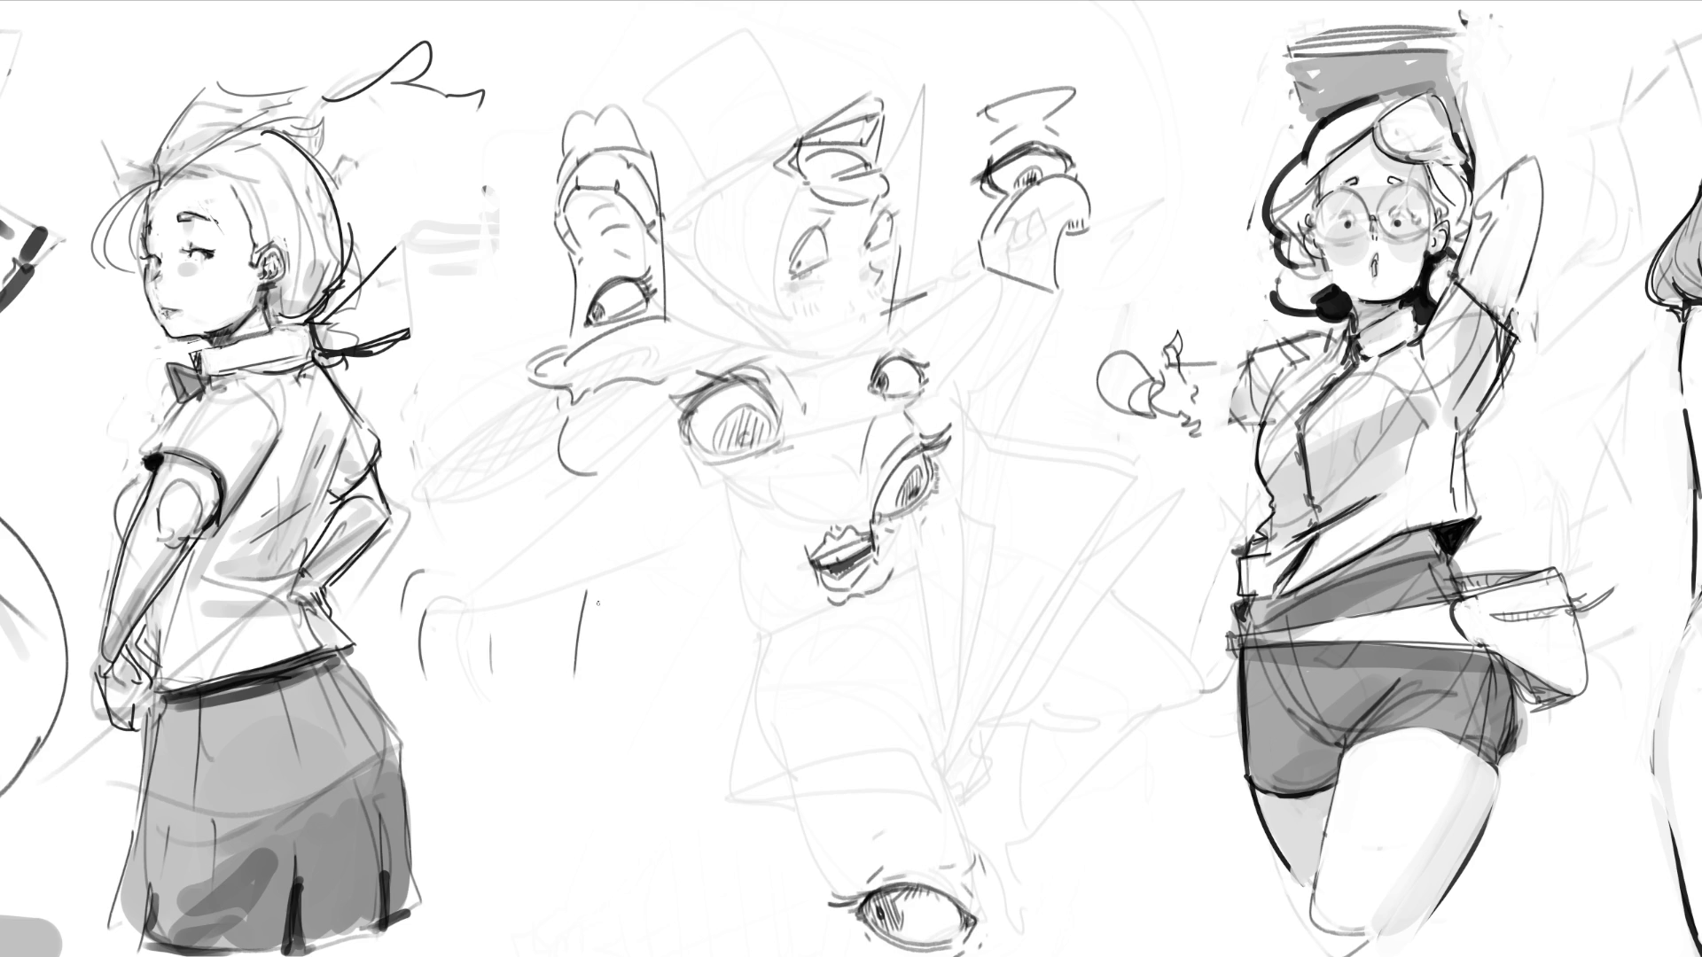
Step: Outline the nose's sides, bulb and base at lower left, then arc a new eye further right
mouse_move(601, 588)
mouse_down()
mouse_move(616, 592)
mouse_move(638, 743)
mouse_move(568, 737)
mouse_move(644, 812)
mouse_up()
mouse_move(647, 754)
mouse_down()
mouse_move(659, 776)
mouse_move(638, 823)
mouse_move(660, 817)
mouse_up()
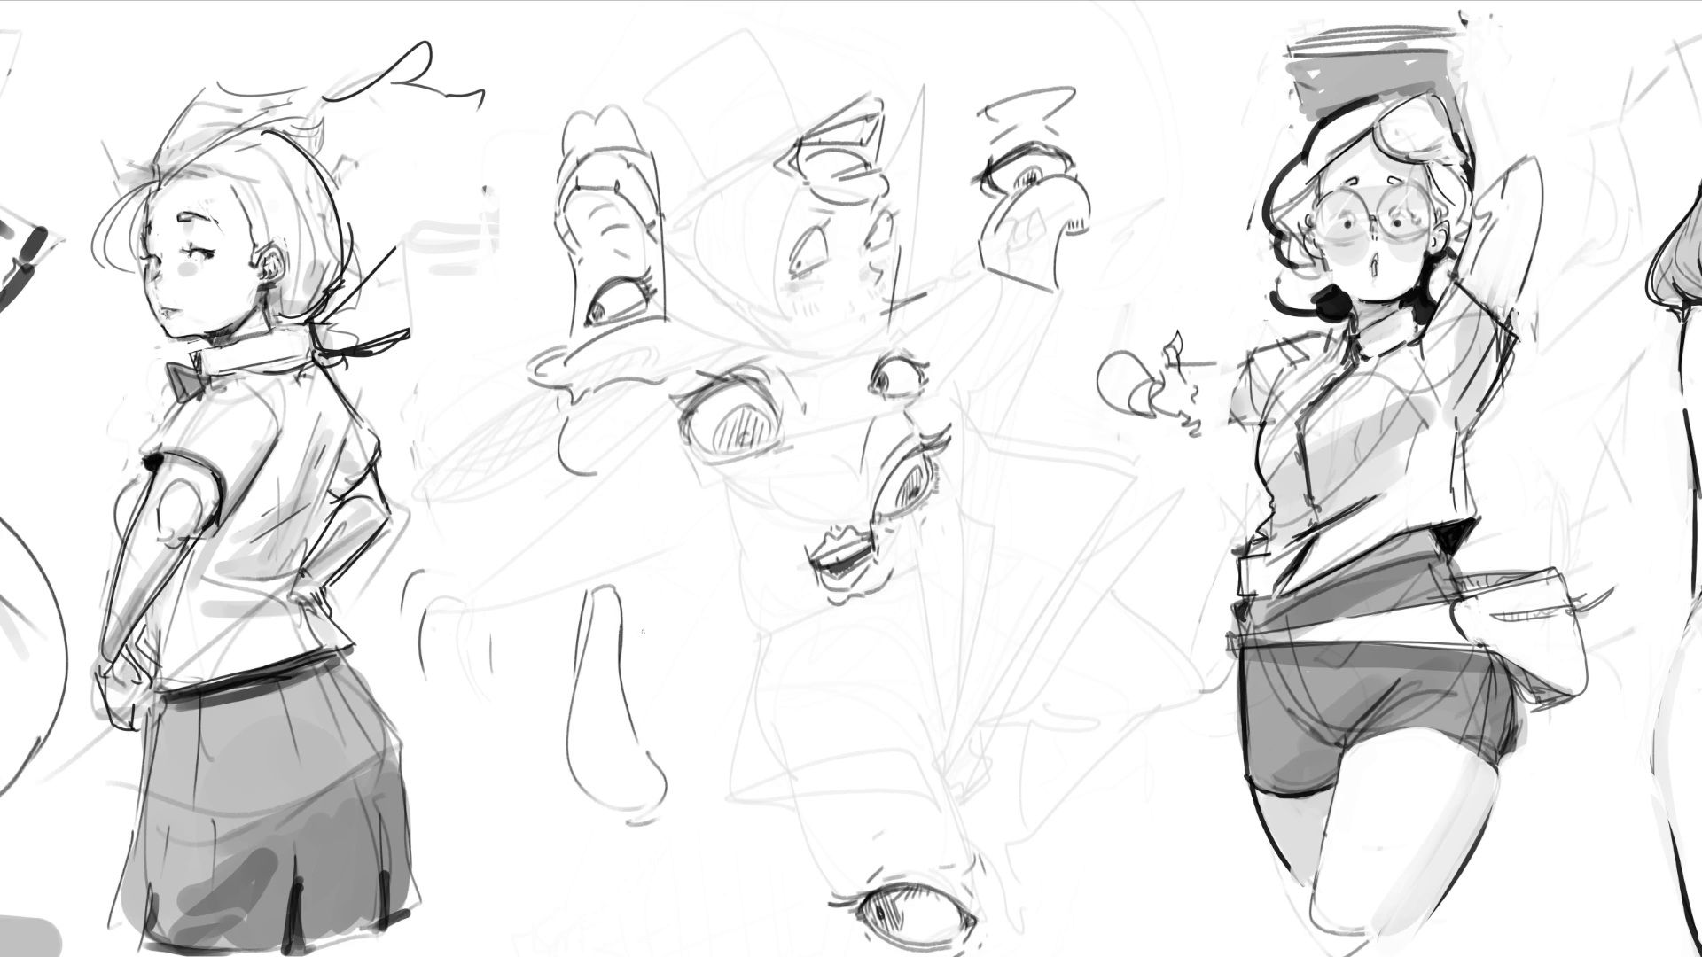
mouse_move(596, 587)
mouse_down()
mouse_move(647, 554)
mouse_move(647, 689)
mouse_up()
drag(630, 552, 564, 780)
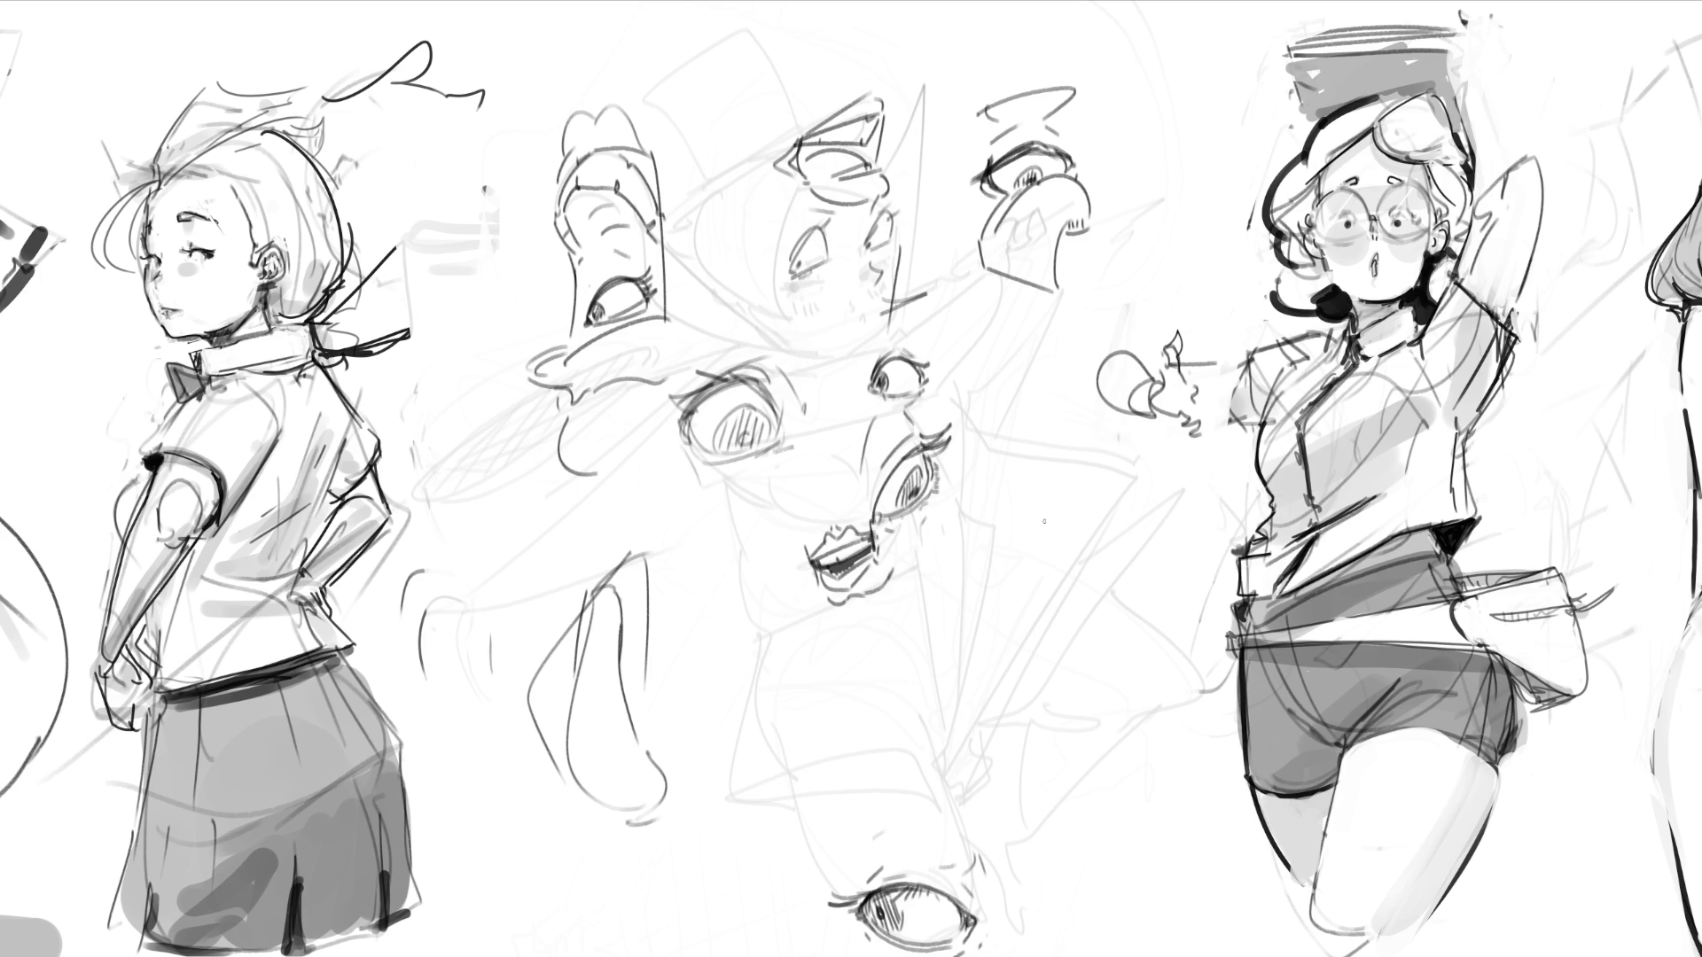
mouse_move(1045, 687)
mouse_down()
mouse_move(1111, 600)
mouse_move(1183, 629)
mouse_up()
mouse_move(1018, 655)
mouse_down()
mouse_move(1044, 659)
mouse_move(1035, 645)
mouse_move(1167, 552)
mouse_move(1192, 621)
mouse_move(1216, 633)
mouse_up()
Step: Add a lower lid curve to the arc, darken and hatch the eye's edges, and sketch lashes above
drag(1041, 689, 1183, 632)
drag(1032, 696, 1201, 631)
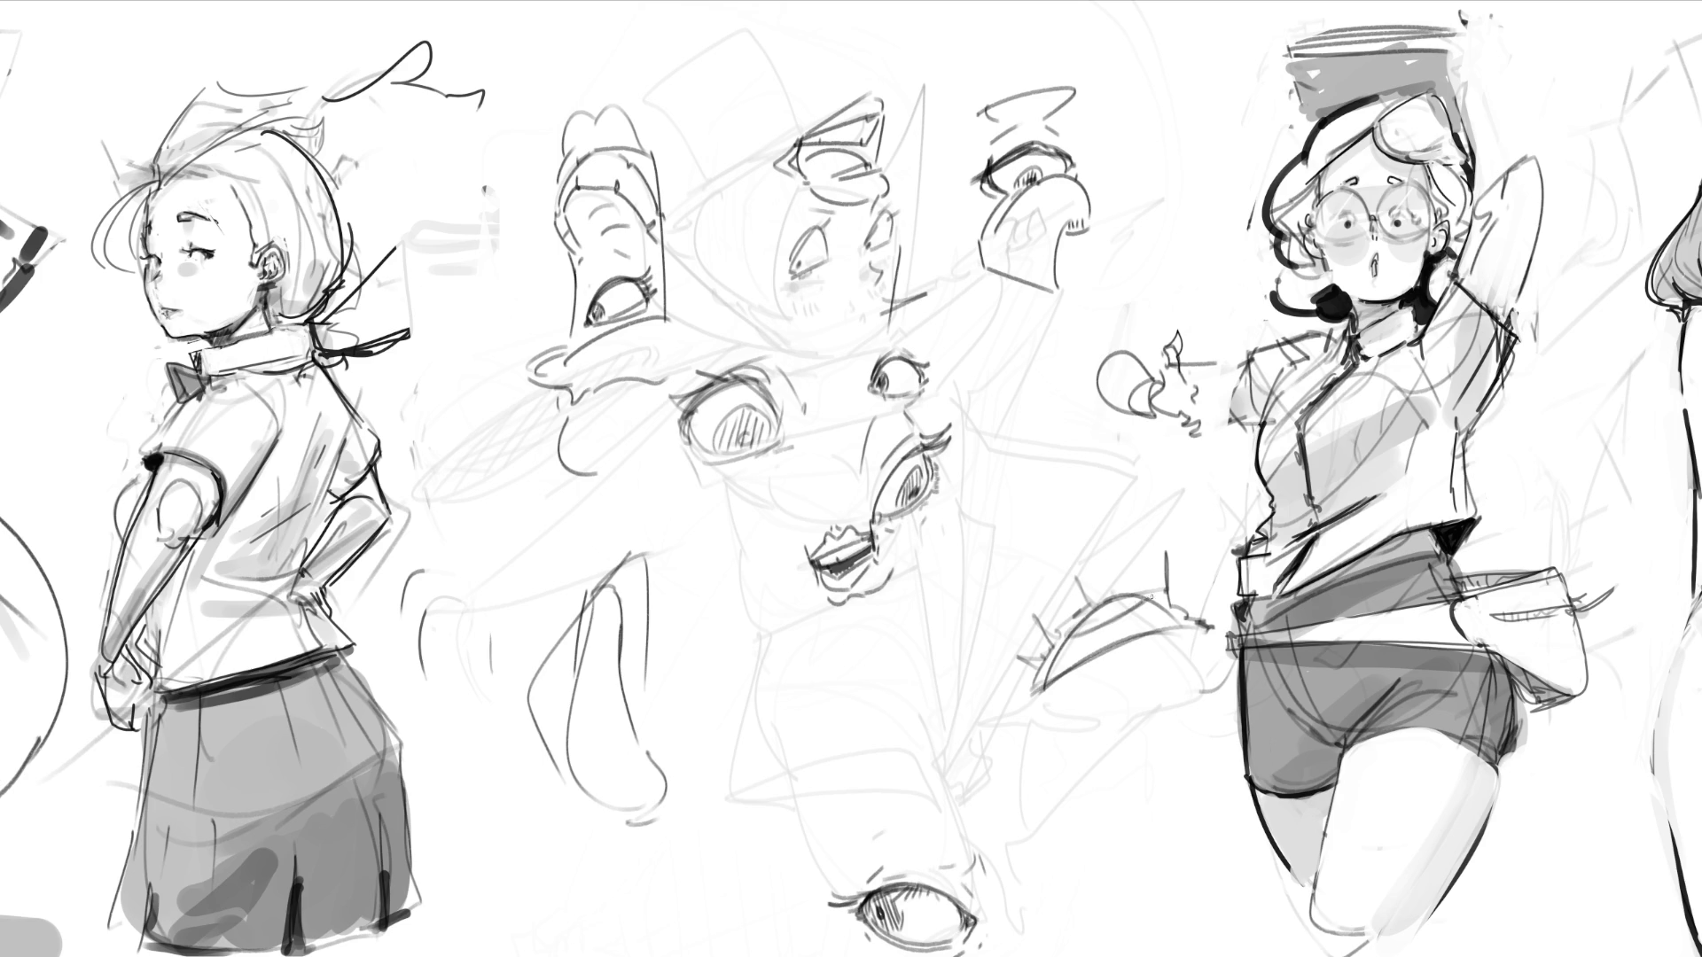
mouse_move(1119, 601)
mouse_down()
mouse_move(1099, 611)
mouse_move(1153, 588)
mouse_up()
drag(1057, 669, 1072, 663)
mouse_move(1063, 644)
mouse_down()
mouse_move(1039, 688)
mouse_move(1095, 708)
mouse_move(1223, 645)
mouse_up()
mouse_move(1041, 725)
mouse_down()
mouse_move(1183, 687)
mouse_move(1212, 634)
mouse_up()
drag(1059, 613, 1036, 658)
drag(1185, 598, 1190, 609)
drag(1190, 596, 1209, 607)
drag(1039, 617, 1154, 541)
mouse_move(1002, 667)
mouse_down()
mouse_move(1157, 555)
mouse_move(1189, 557)
mouse_up()
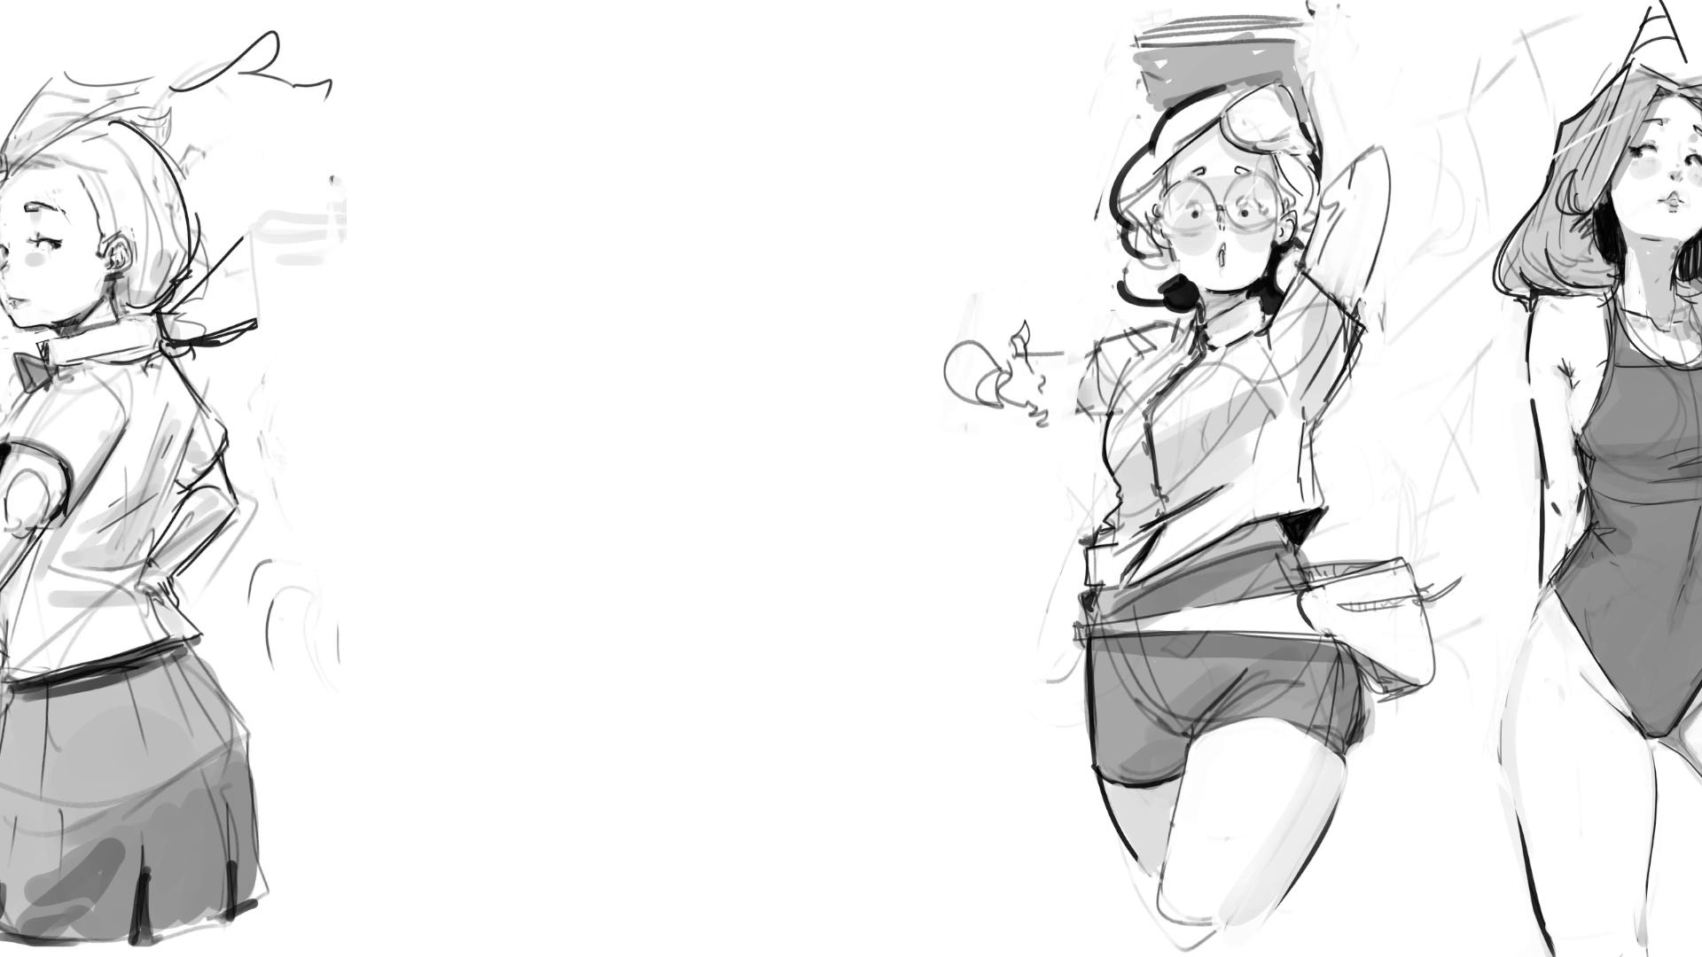
Step: Scribble grey gesture strokes for the new middle figure's head and body, then mirror them horizontally
drag(652, 179, 652, 293)
mouse_move(655, 291)
mouse_down()
mouse_move(760, 139)
mouse_move(809, 326)
mouse_move(745, 359)
mouse_move(744, 377)
mouse_up()
mouse_move(673, 266)
mouse_down()
mouse_move(686, 258)
mouse_move(697, 293)
mouse_move(793, 229)
mouse_move(660, 232)
mouse_move(798, 245)
mouse_move(749, 319)
mouse_move(743, 371)
mouse_up()
mouse_move(837, 286)
mouse_down()
mouse_move(674, 372)
mouse_move(811, 383)
mouse_move(736, 141)
mouse_move(732, 177)
mouse_move(647, 164)
mouse_move(620, 98)
mouse_move(762, 266)
mouse_move(593, 240)
mouse_move(754, 151)
mouse_move(731, 434)
mouse_move(758, 470)
mouse_move(690, 620)
mouse_move(771, 532)
mouse_move(797, 585)
mouse_move(639, 337)
mouse_move(861, 540)
mouse_move(585, 386)
mouse_move(337, 434)
mouse_move(576, 549)
mouse_move(500, 656)
mouse_move(372, 717)
mouse_move(382, 620)
mouse_move(638, 701)
mouse_move(534, 750)
mouse_move(372, 780)
mouse_move(337, 851)
mouse_move(585, 718)
mouse_move(625, 841)
mouse_move(567, 266)
mouse_up()
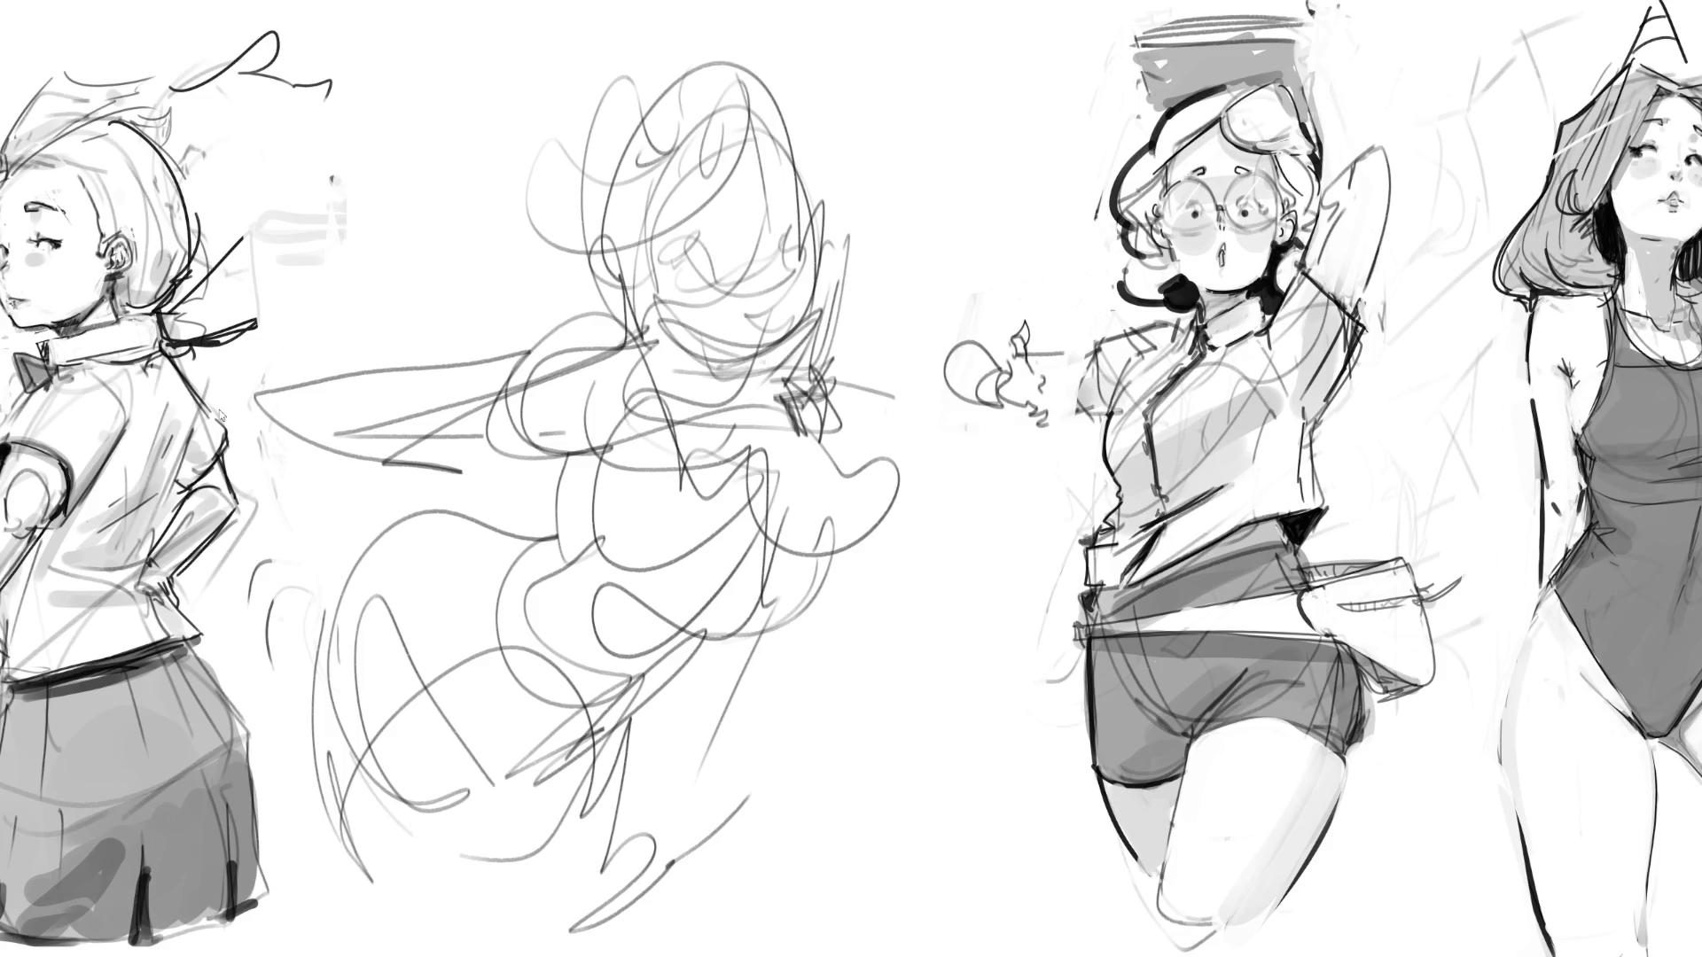
key(ctrl+shift+h)
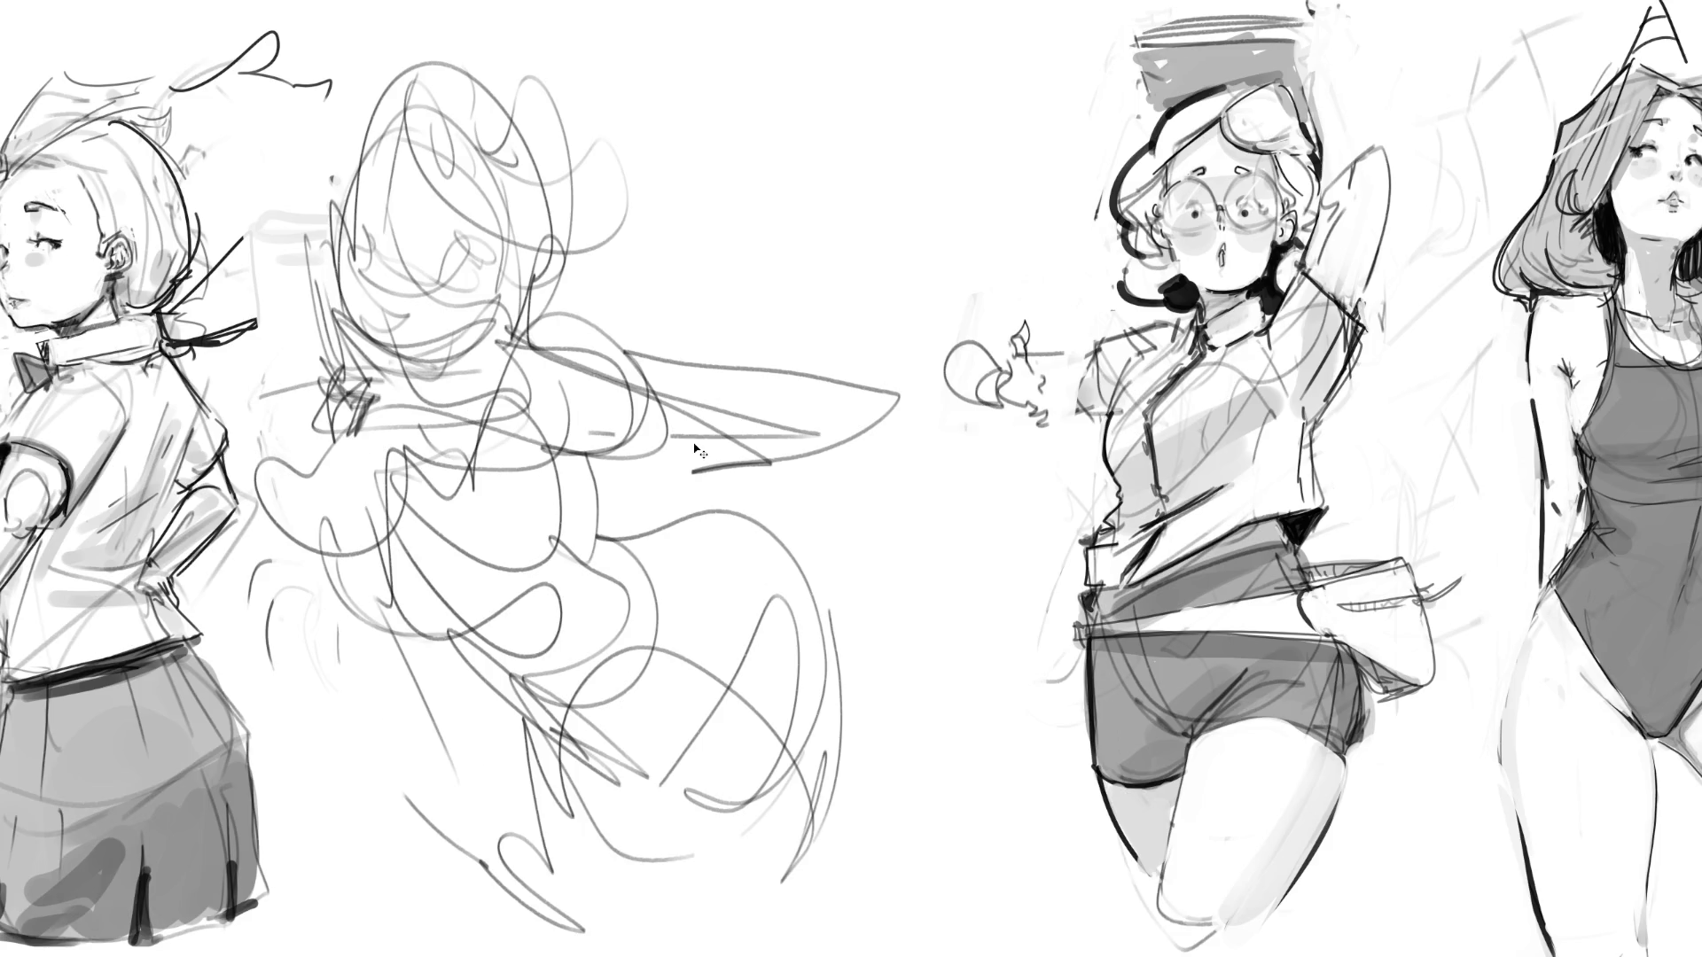
Step: Shift the mirrored rough right and slightly down, fade it, then sample a dark colour and paint an eye
key(ctrl+t)
drag(577, 392, 685, 411)
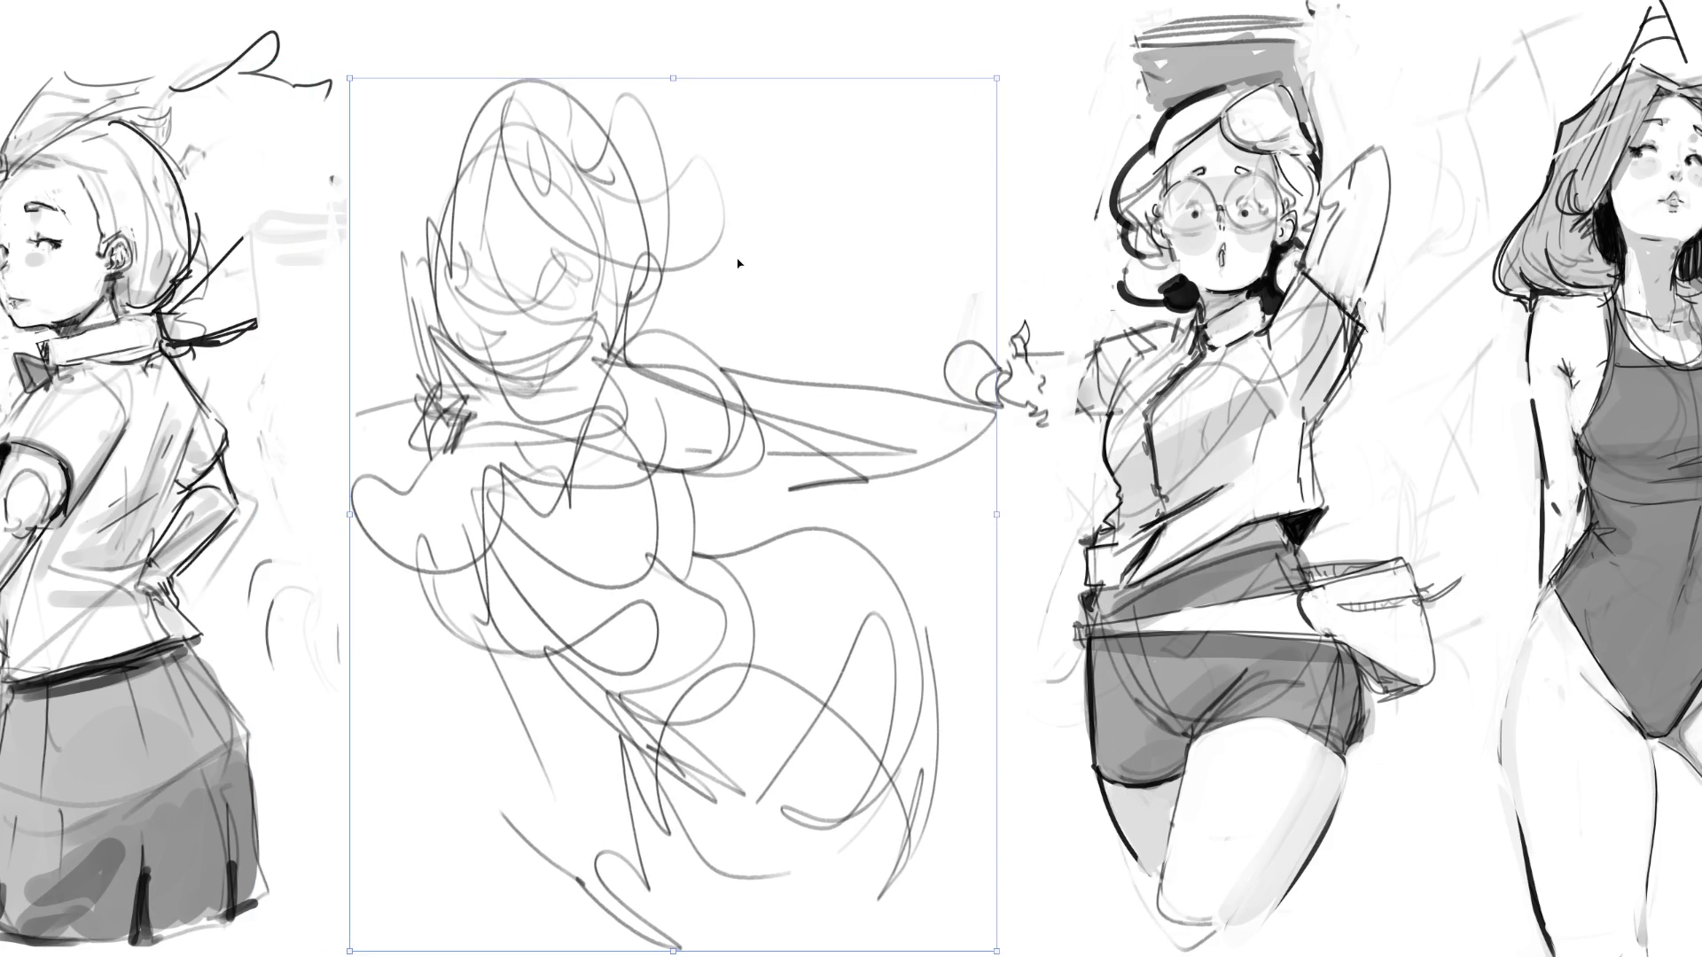
key(Return)
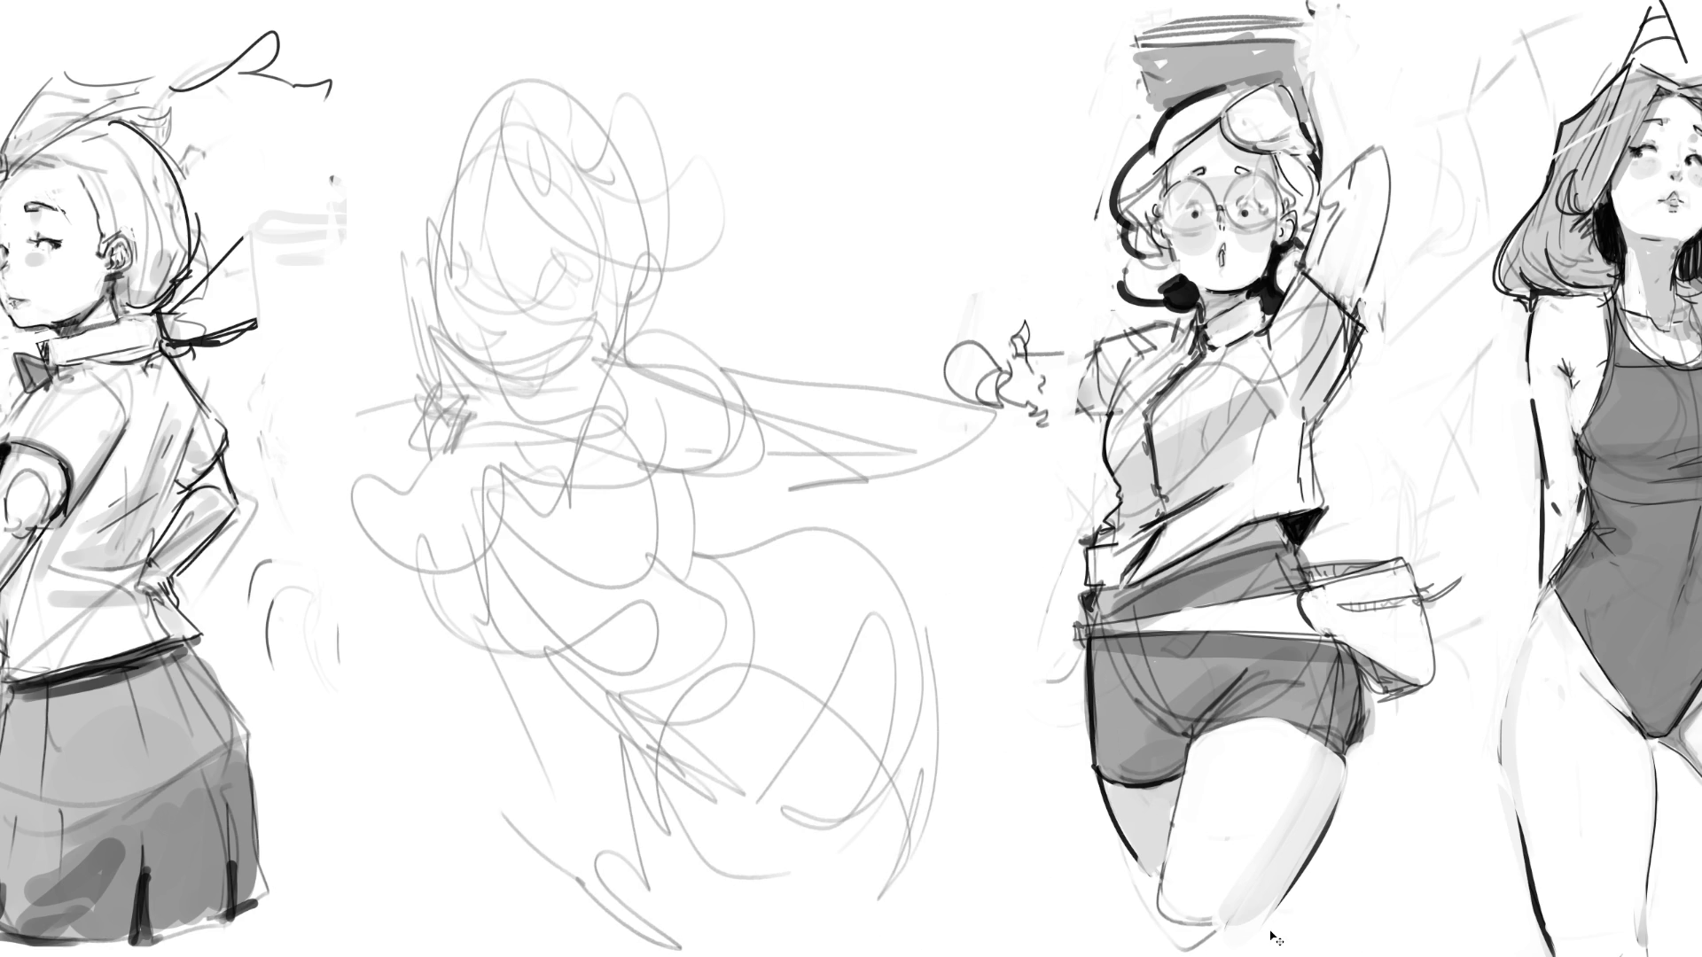
key(alt)
mouse_move(448, 255)
mouse_down()
mouse_move(467, 263)
mouse_move(440, 236)
mouse_move(471, 284)
mouse_up()
Step: Ink the middle face's closed eye with lids and lashes, redrawing its corner and lower lid
drag(531, 299, 592, 264)
drag(574, 278, 576, 312)
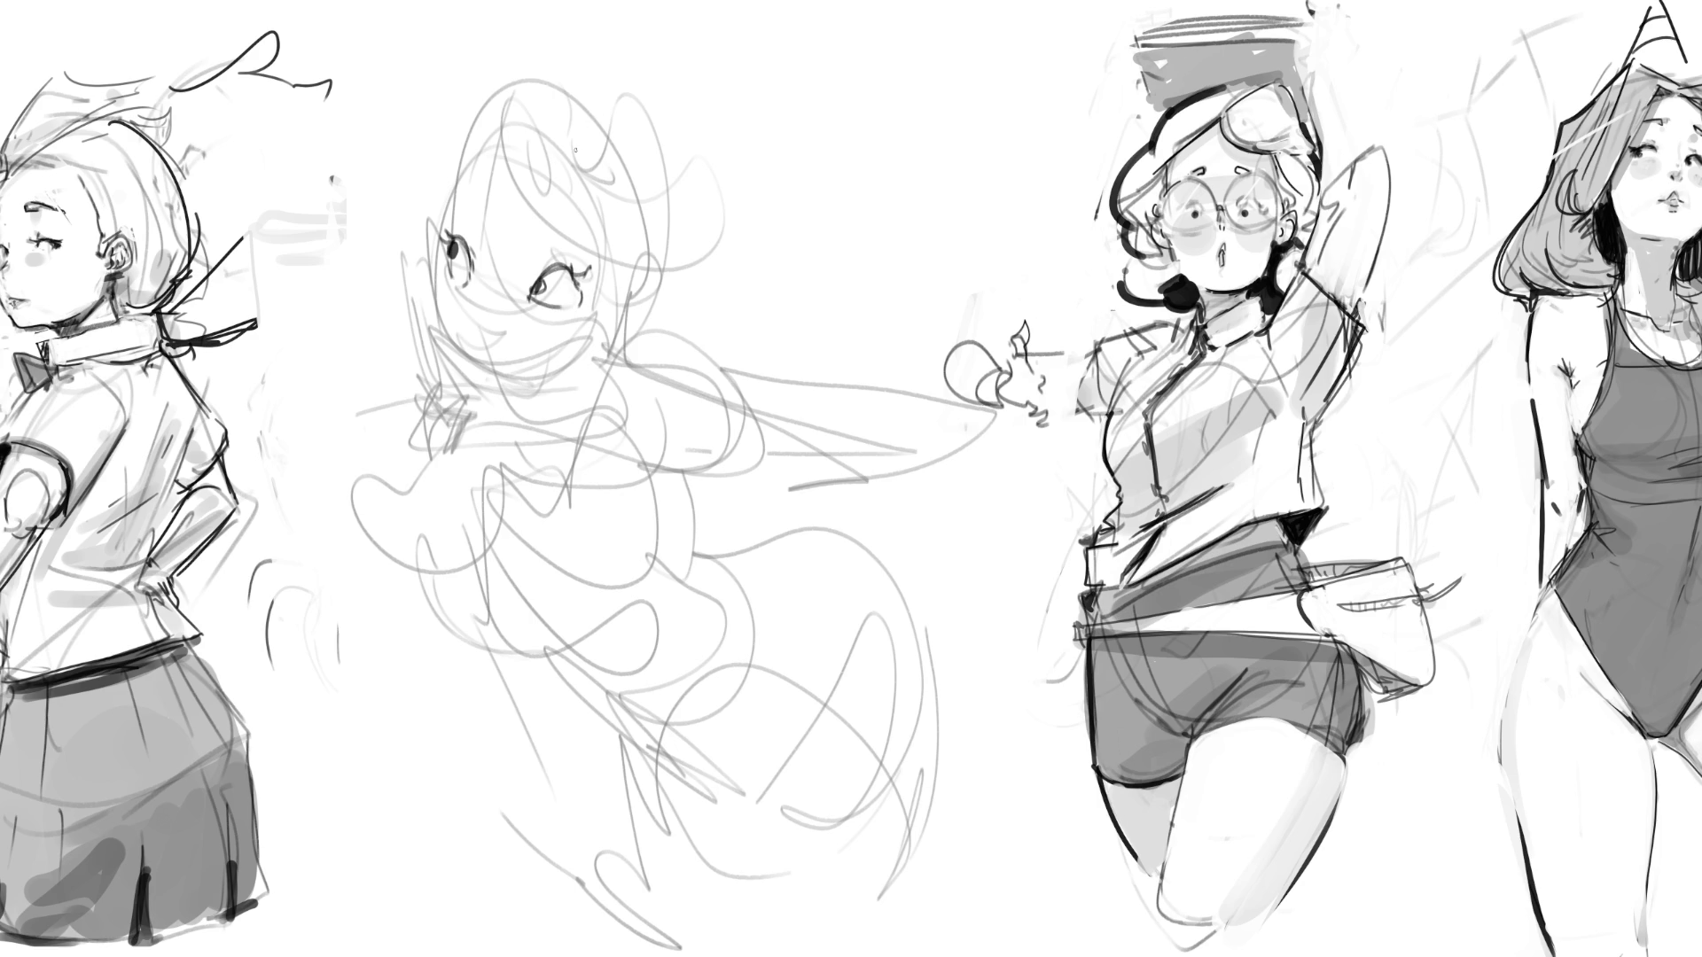
key(ctrl+z)
key(ctrl+z)
key(ctrl+z)
key(ctrl+z)
key(ctrl+z)
key(ctrl+z)
key(ctrl+z)
mouse_move(470, 263)
mouse_down()
mouse_move(457, 277)
mouse_move(560, 296)
mouse_move(522, 279)
mouse_move(546, 260)
mouse_move(569, 282)
mouse_move(551, 295)
mouse_up()
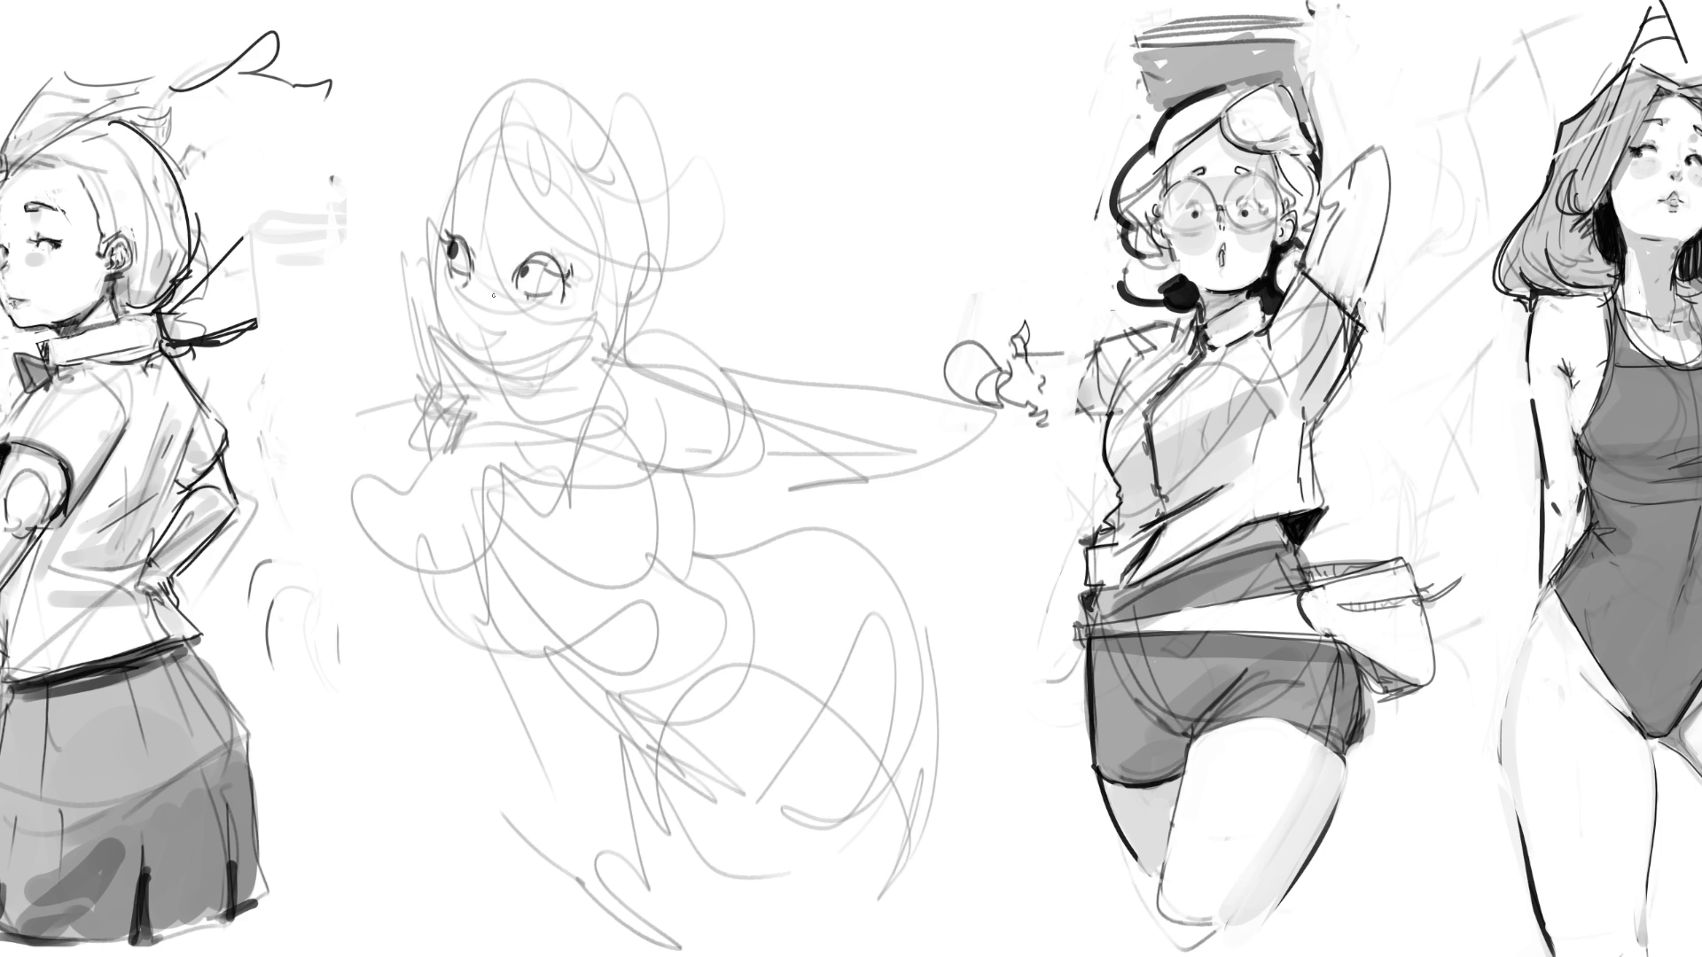
Step: Try hooked and short nose marks, undo both, then outline the left cheek around the eye
drag(453, 323, 468, 348)
key(ctrl+z)
drag(451, 310, 454, 324)
key(ctrl+z)
mouse_move(442, 248)
mouse_down()
mouse_move(443, 328)
mouse_move(468, 299)
mouse_up()
key(ctrl+z)
drag(460, 294, 479, 302)
Step: Ink the jaw line, nose and blush marks, an eyelash and the ear, and hatch the chin and neck
mouse_move(470, 375)
mouse_down()
mouse_move(572, 358)
mouse_move(610, 332)
mouse_move(595, 346)
mouse_up()
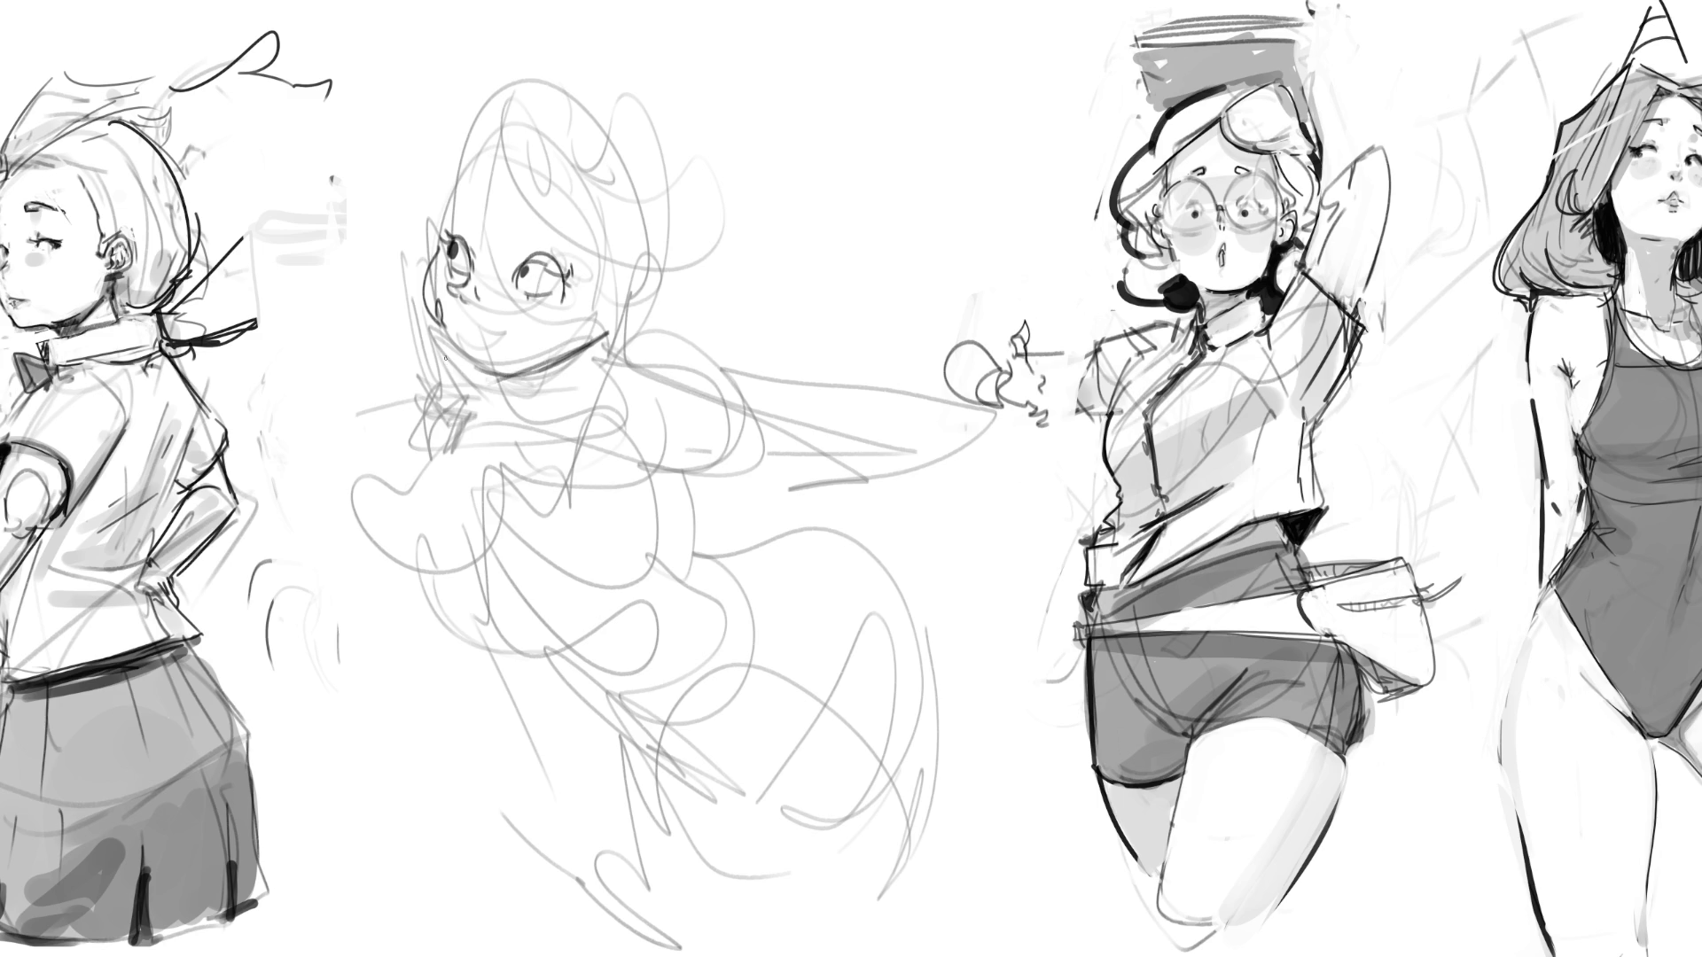
mouse_move(441, 321)
mouse_down()
mouse_move(438, 376)
mouse_move(466, 384)
mouse_move(423, 383)
mouse_up()
mouse_move(432, 376)
mouse_down()
mouse_move(475, 401)
mouse_move(506, 381)
mouse_move(431, 409)
mouse_move(459, 427)
mouse_up()
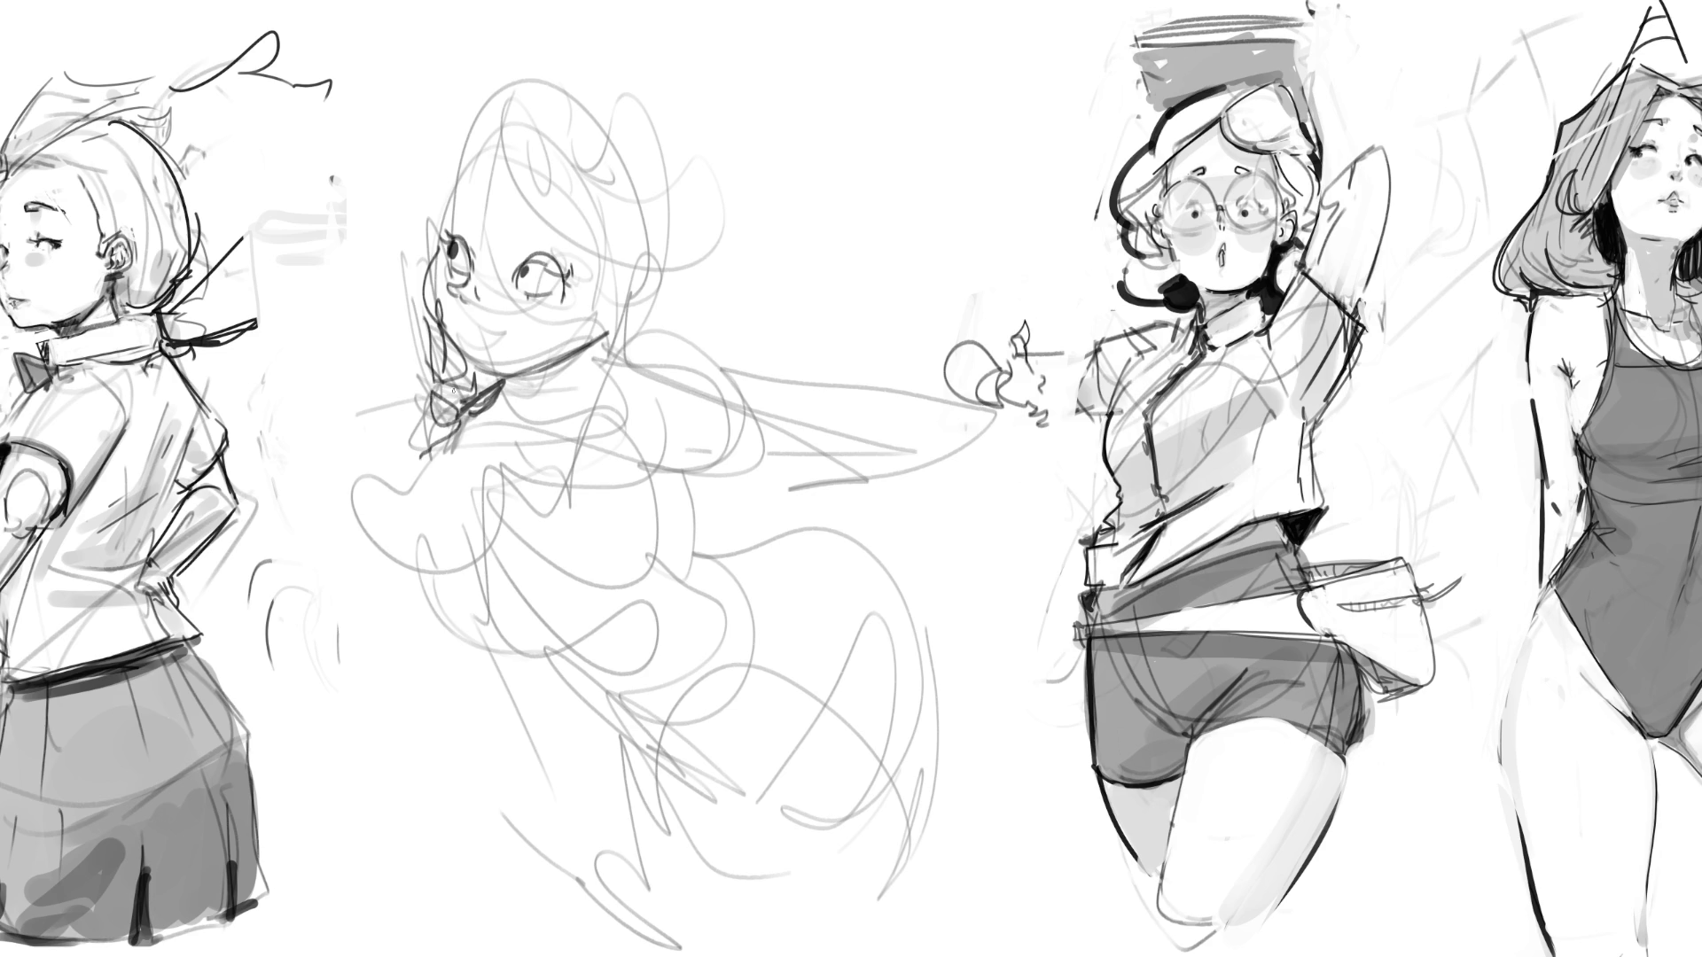
drag(495, 321, 539, 306)
mouse_move(450, 225)
mouse_down()
mouse_move(458, 208)
mouse_move(547, 236)
mouse_up()
mouse_move(603, 319)
mouse_down()
mouse_move(622, 298)
mouse_move(631, 333)
mouse_up()
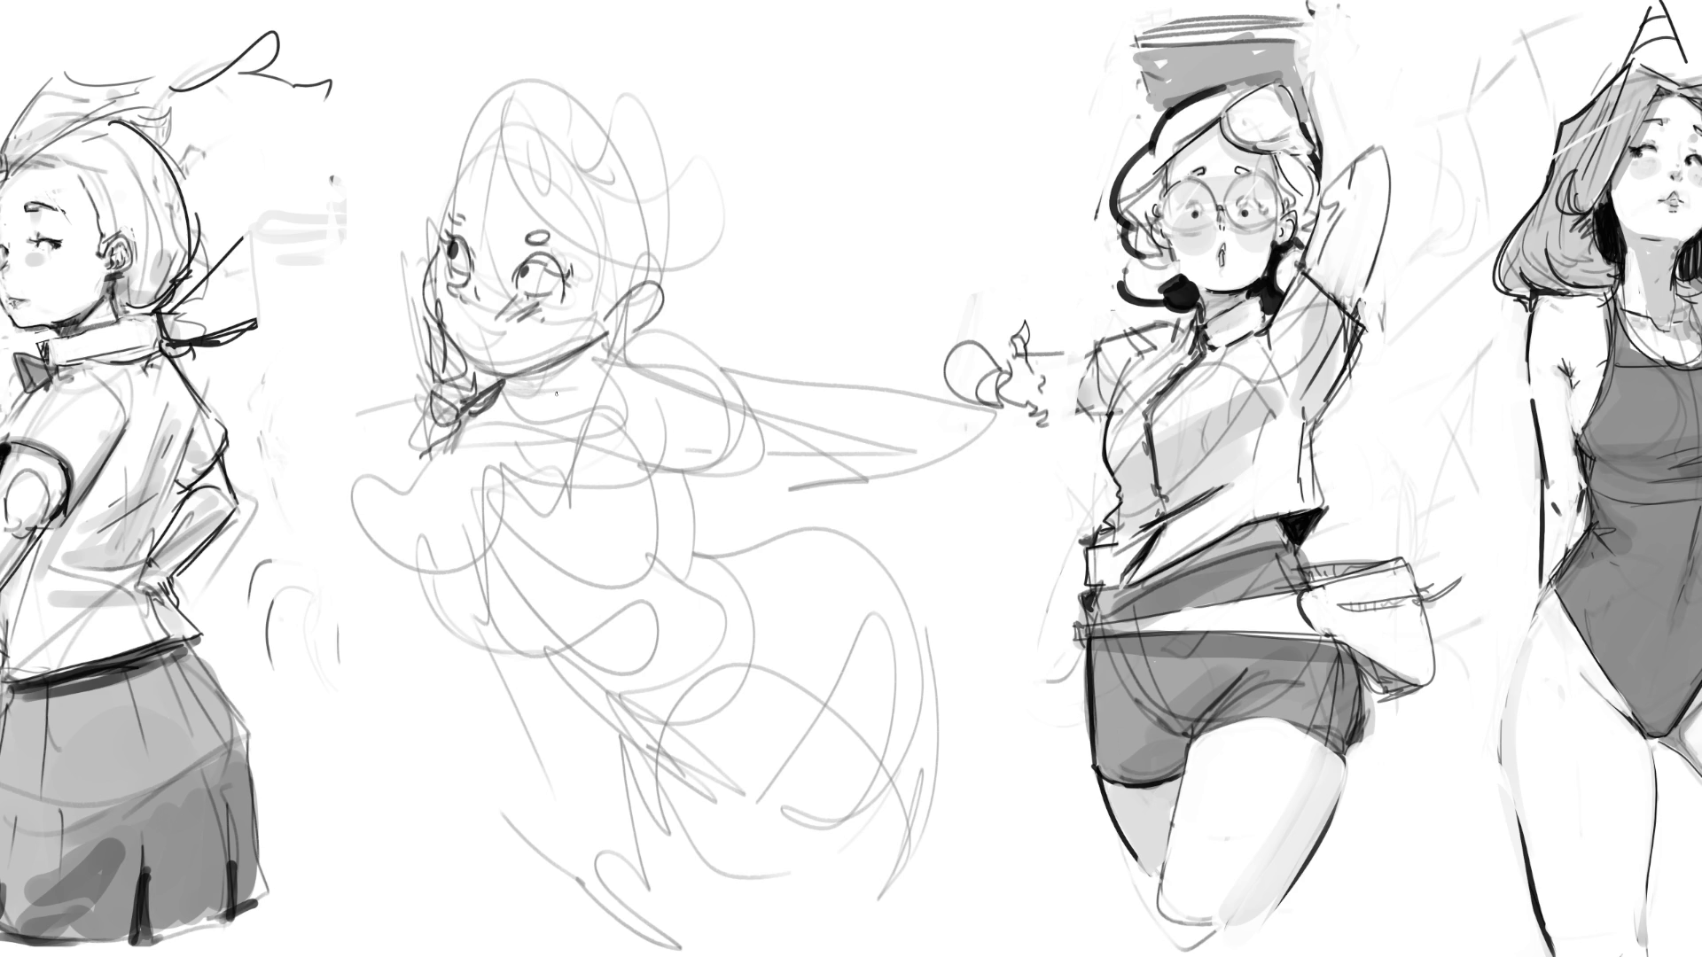
mouse_move(509, 390)
mouse_down()
mouse_move(585, 371)
mouse_move(543, 412)
mouse_move(534, 363)
mouse_move(552, 399)
mouse_move(500, 417)
mouse_move(589, 390)
mouse_move(620, 448)
mouse_move(680, 428)
mouse_move(815, 461)
mouse_move(921, 399)
mouse_move(784, 461)
mouse_move(782, 539)
mouse_up()
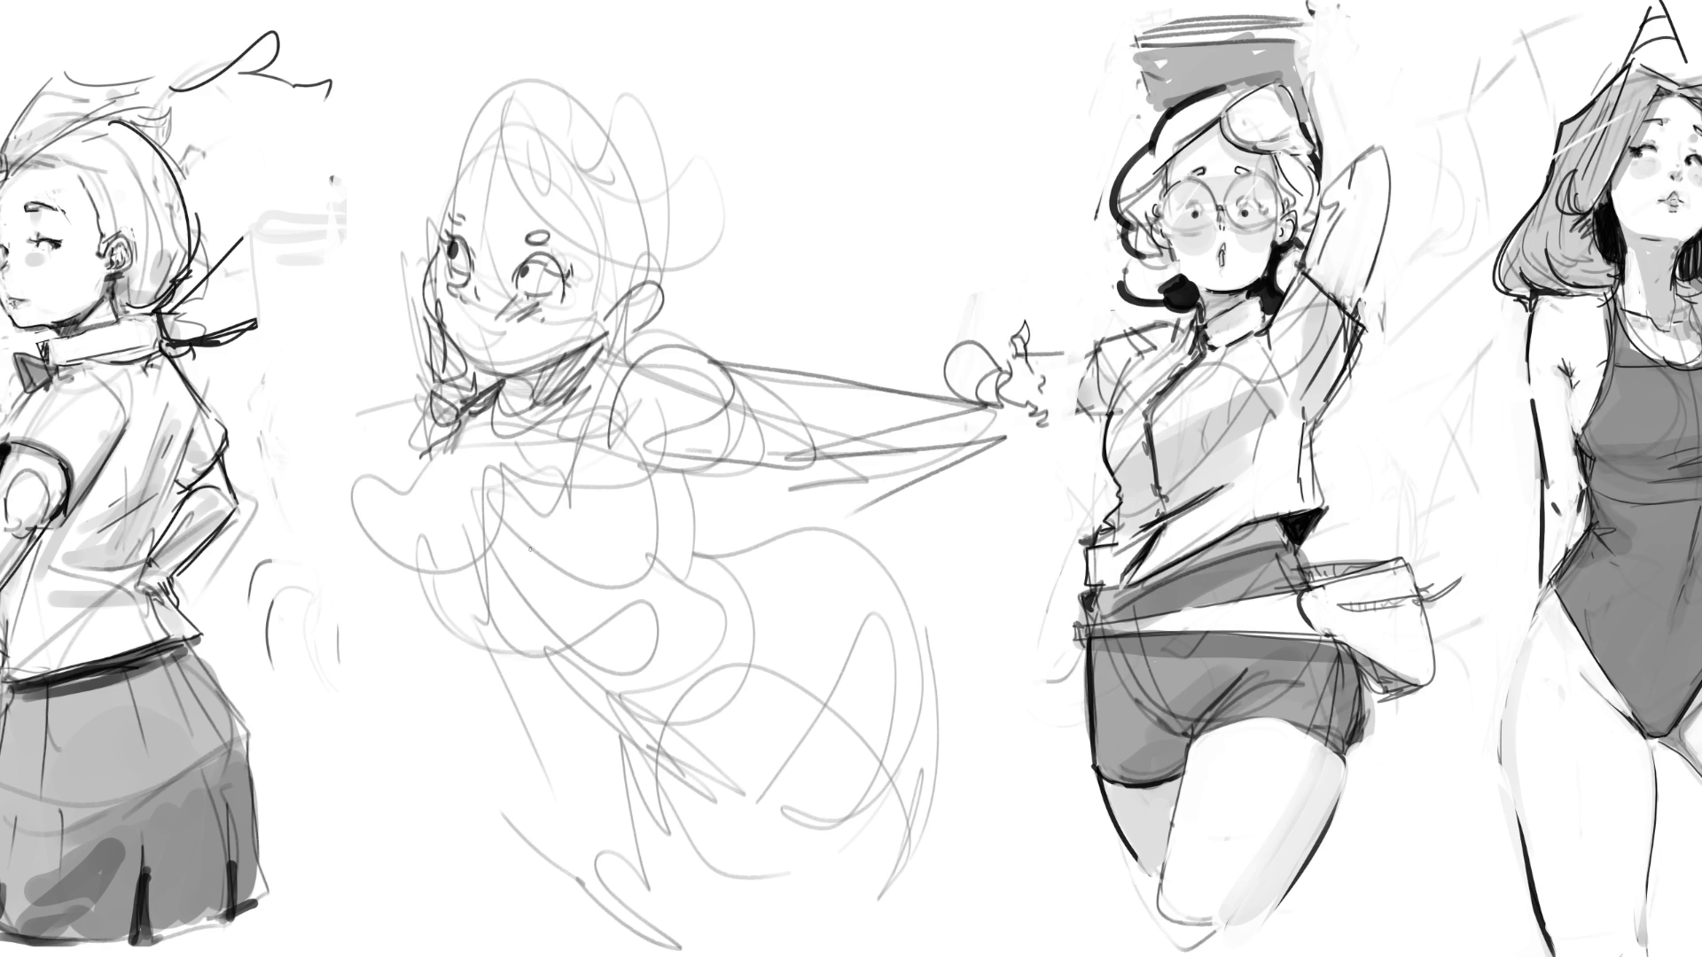
Step: Sketch the arm below the collar, the shoulder and the chest curves in dark rough strokes
mouse_move(417, 429)
mouse_down()
mouse_move(321, 614)
mouse_move(390, 460)
mouse_up()
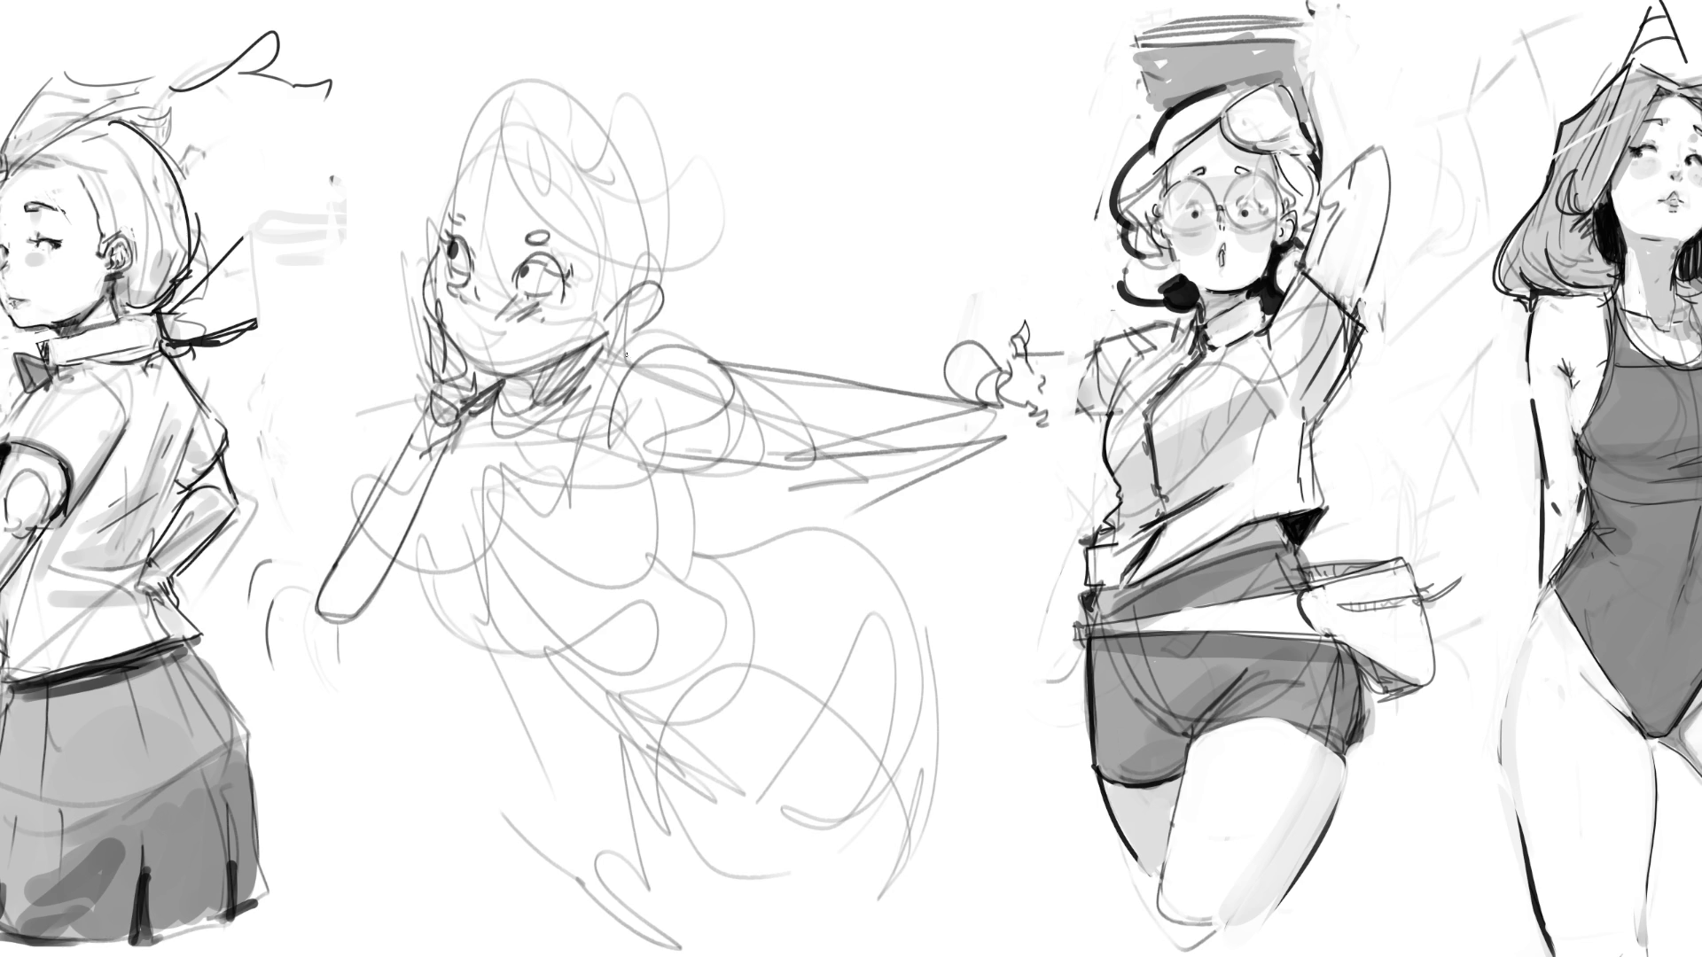
drag(631, 346, 461, 477)
mouse_move(546, 459)
mouse_down()
mouse_move(467, 484)
mouse_move(413, 647)
mouse_up()
drag(468, 470, 635, 587)
drag(679, 481, 631, 592)
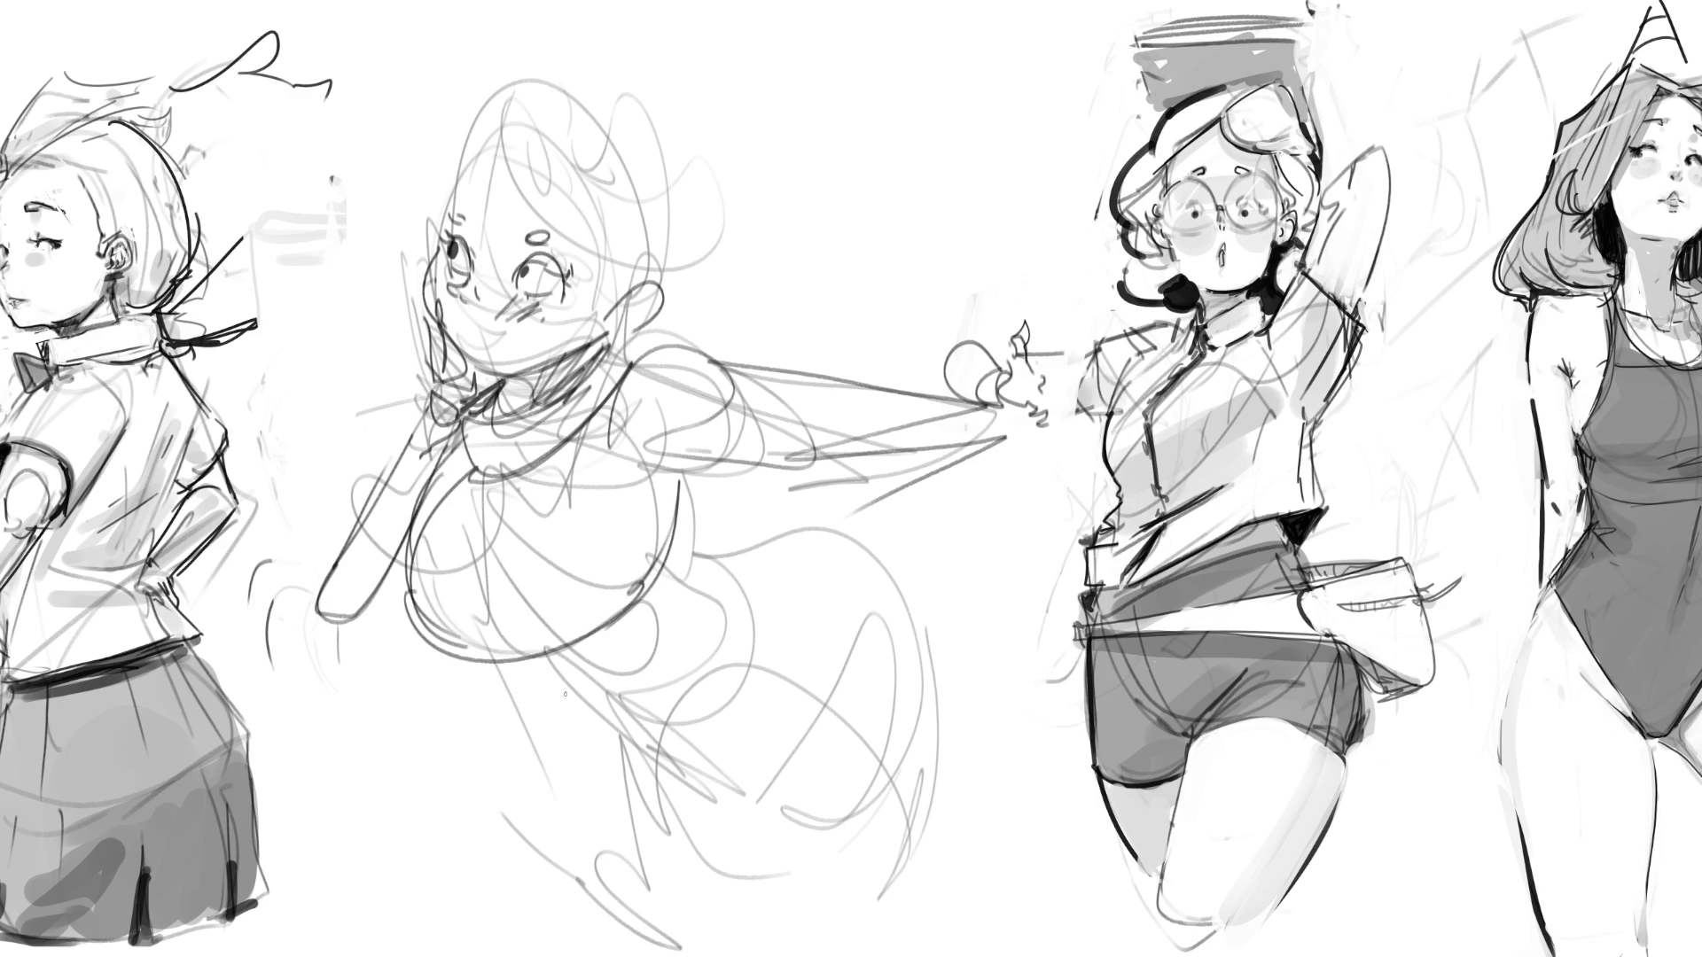
mouse_move(469, 479)
mouse_down()
mouse_move(448, 656)
mouse_move(542, 624)
mouse_up()
drag(530, 475, 576, 572)
drag(576, 573, 645, 585)
drag(567, 450, 574, 468)
drag(597, 485, 661, 550)
Step: Rough in the lower body's right side and bottom with large curves and arcs
drag(532, 663, 666, 709)
drag(663, 537, 700, 714)
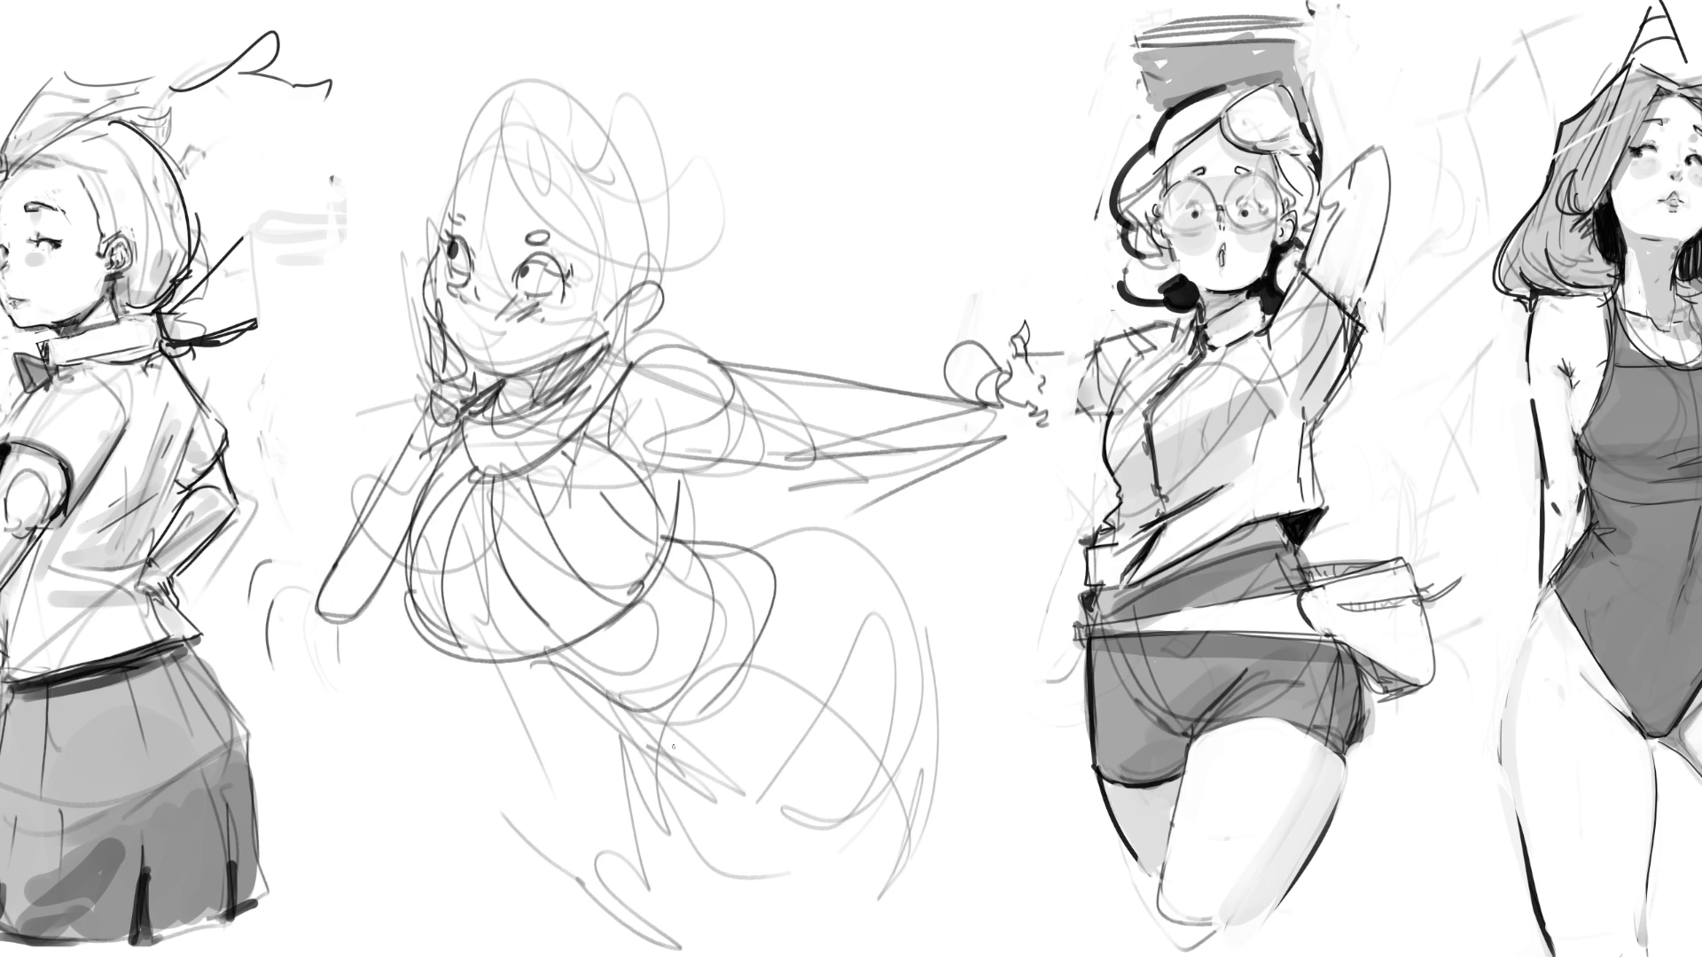
mouse_move(663, 530)
mouse_down()
mouse_move(785, 640)
mouse_move(638, 727)
mouse_move(560, 656)
mouse_move(745, 640)
mouse_up()
drag(649, 576, 750, 663)
mouse_move(654, 537)
mouse_down()
mouse_move(702, 550)
mouse_move(757, 623)
mouse_up()
mouse_move(636, 746)
mouse_down()
mouse_move(625, 735)
mouse_move(665, 838)
mouse_move(785, 826)
mouse_move(652, 831)
mouse_move(946, 731)
mouse_move(771, 529)
mouse_up()
mouse_move(909, 580)
mouse_down()
mouse_move(947, 867)
mouse_move(855, 955)
mouse_up()
drag(749, 846, 716, 953)
drag(938, 877, 870, 956)
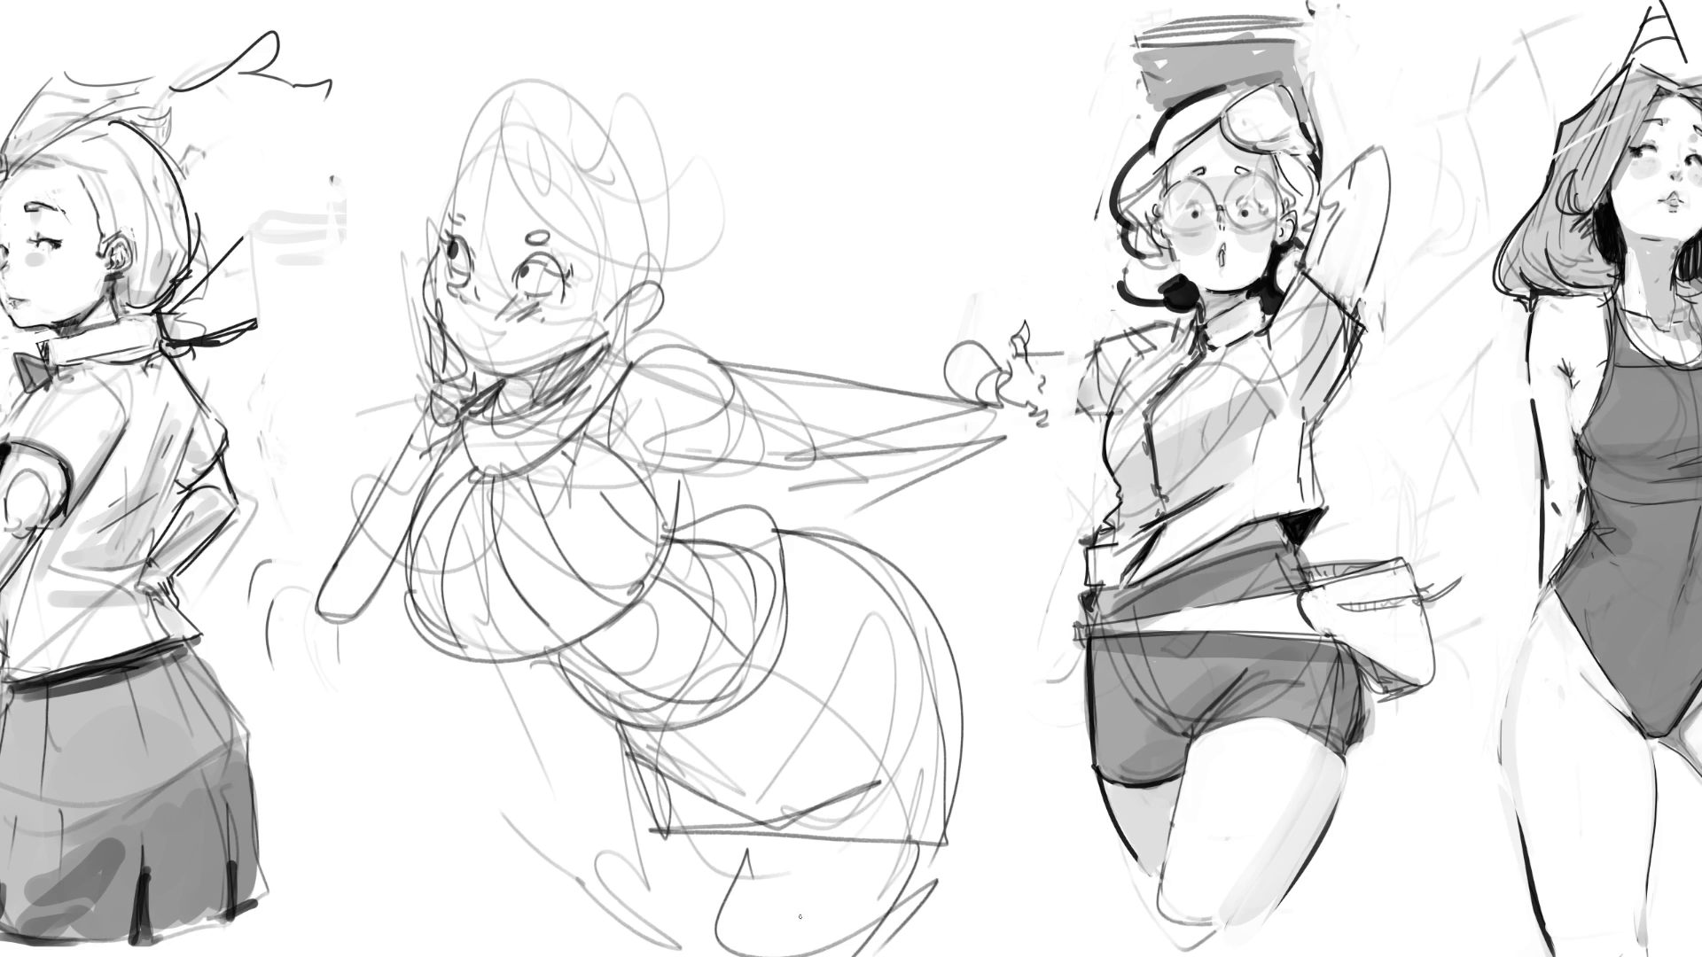
Step: Sketch swooping hair over the head with a rounded bun and a looping strand
drag(514, 111, 718, 164)
drag(717, 164, 620, 248)
mouse_move(518, 107)
mouse_down()
mouse_move(709, 160)
mouse_move(439, 212)
mouse_move(616, 76)
mouse_move(682, 203)
mouse_up()
drag(709, 125, 656, 257)
drag(726, 168, 719, 239)
drag(764, 175, 696, 284)
drag(691, 276, 731, 309)
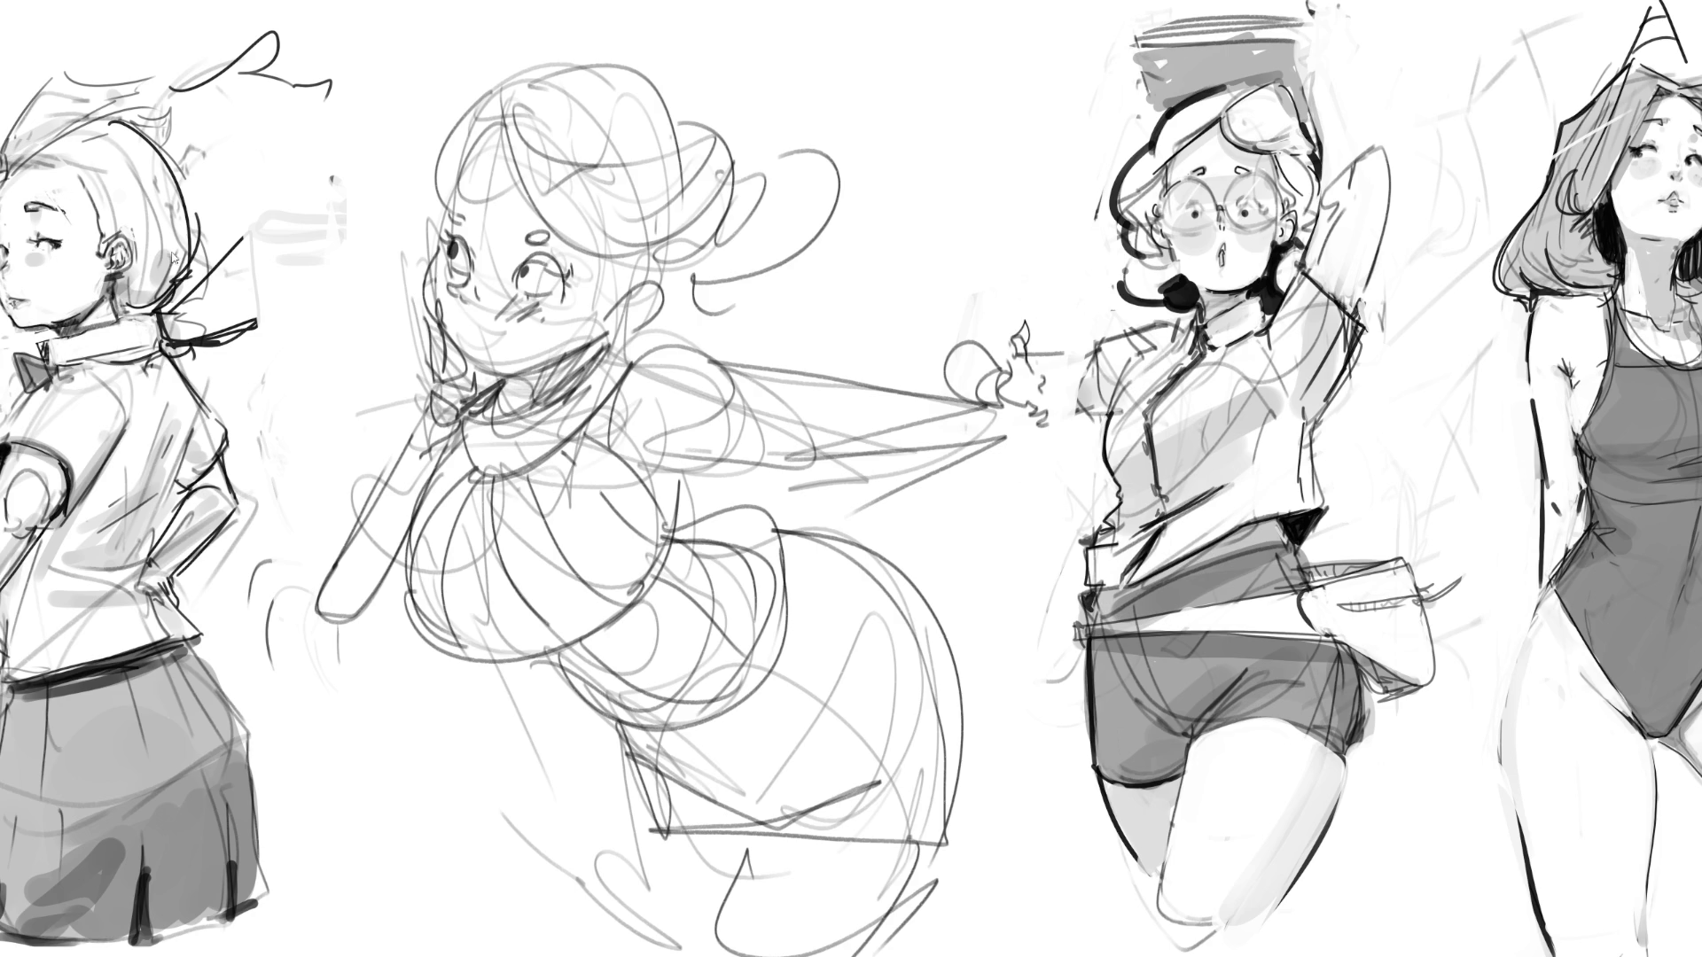
key(h)
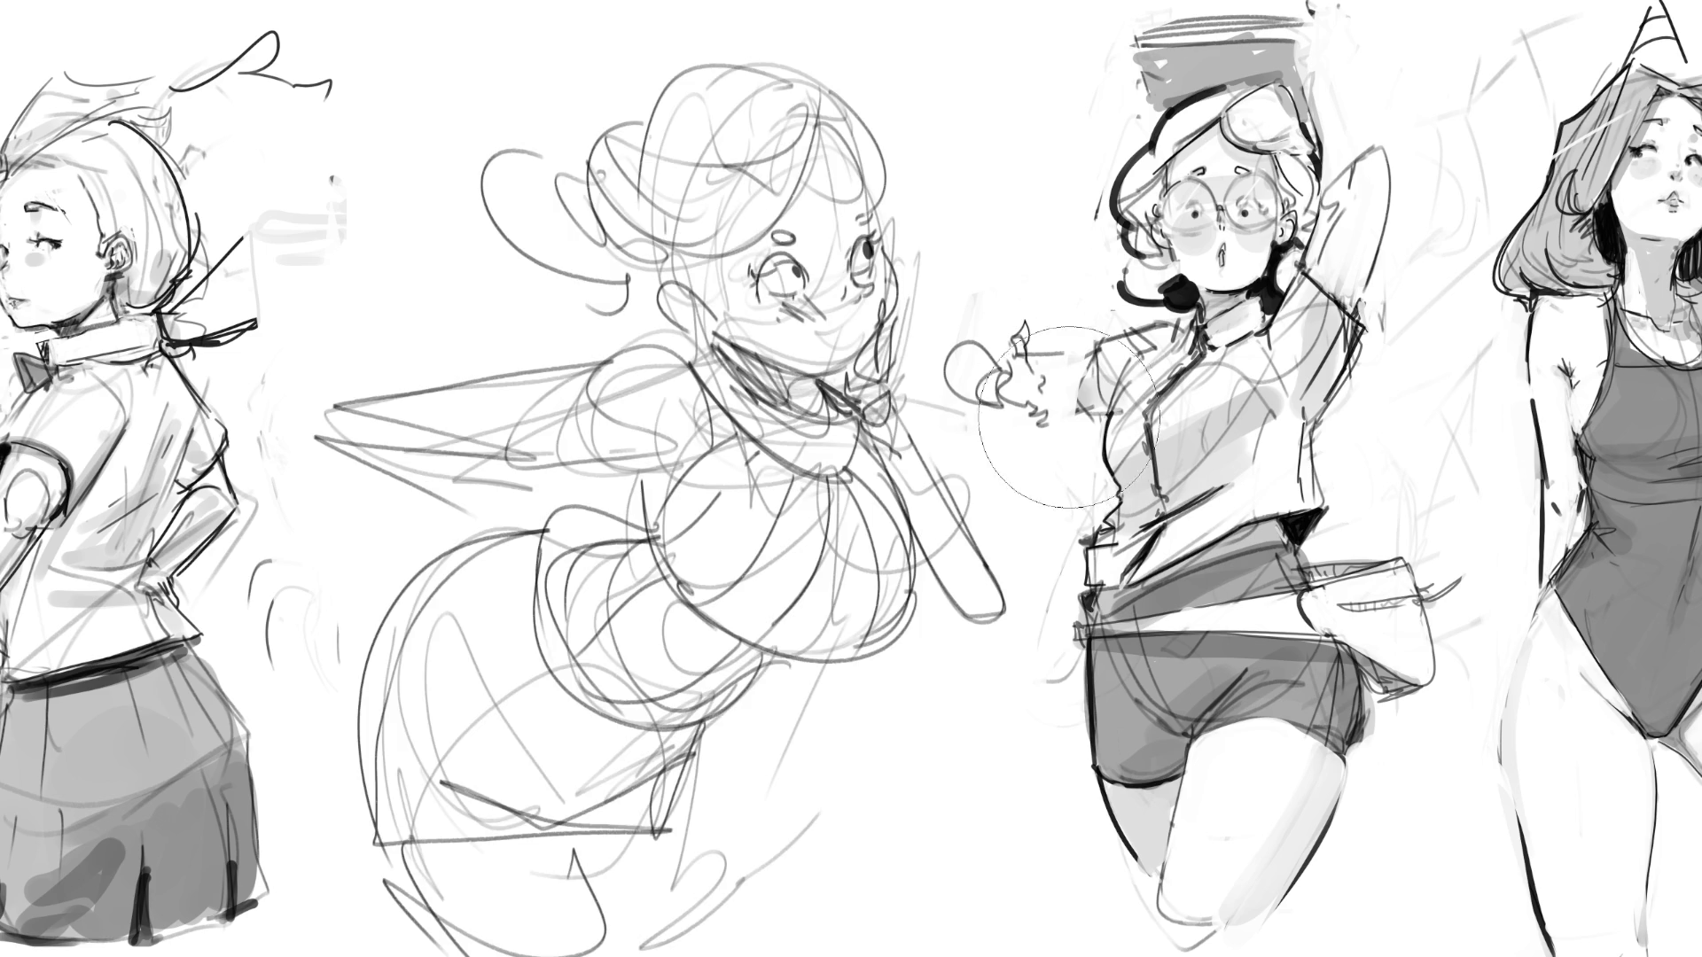
Step: Fade the flipped middle sketch to pale guide lines with opacity hotkeys 5 and then 3
key(5)
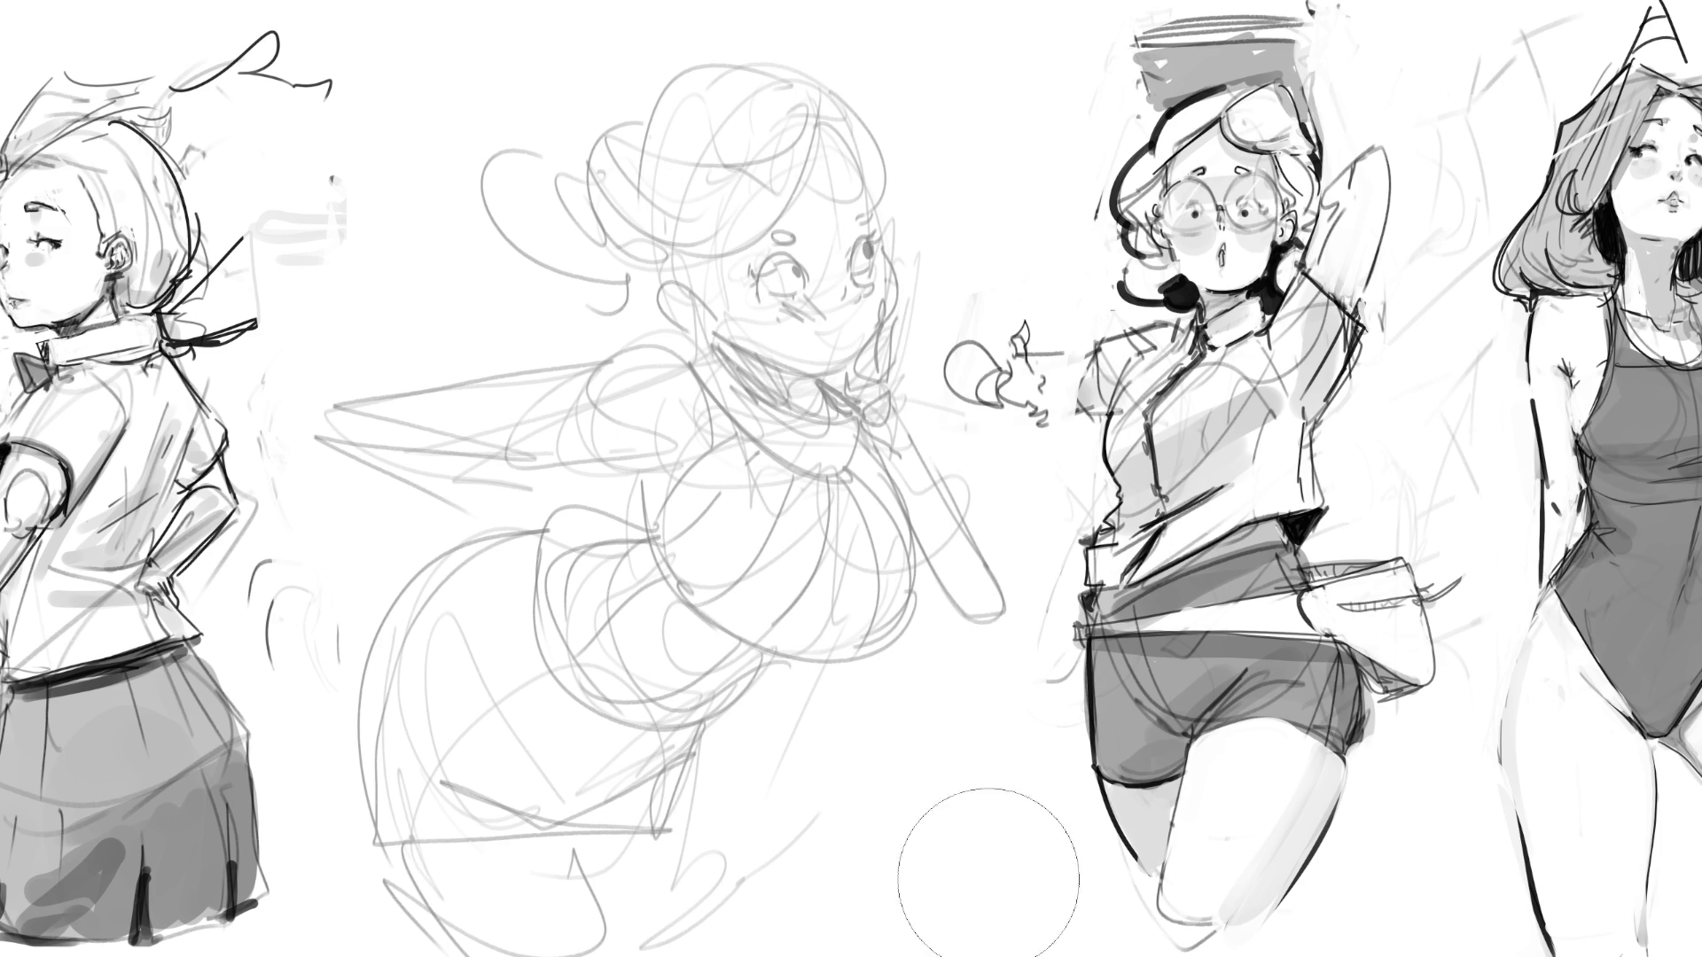
key(3)
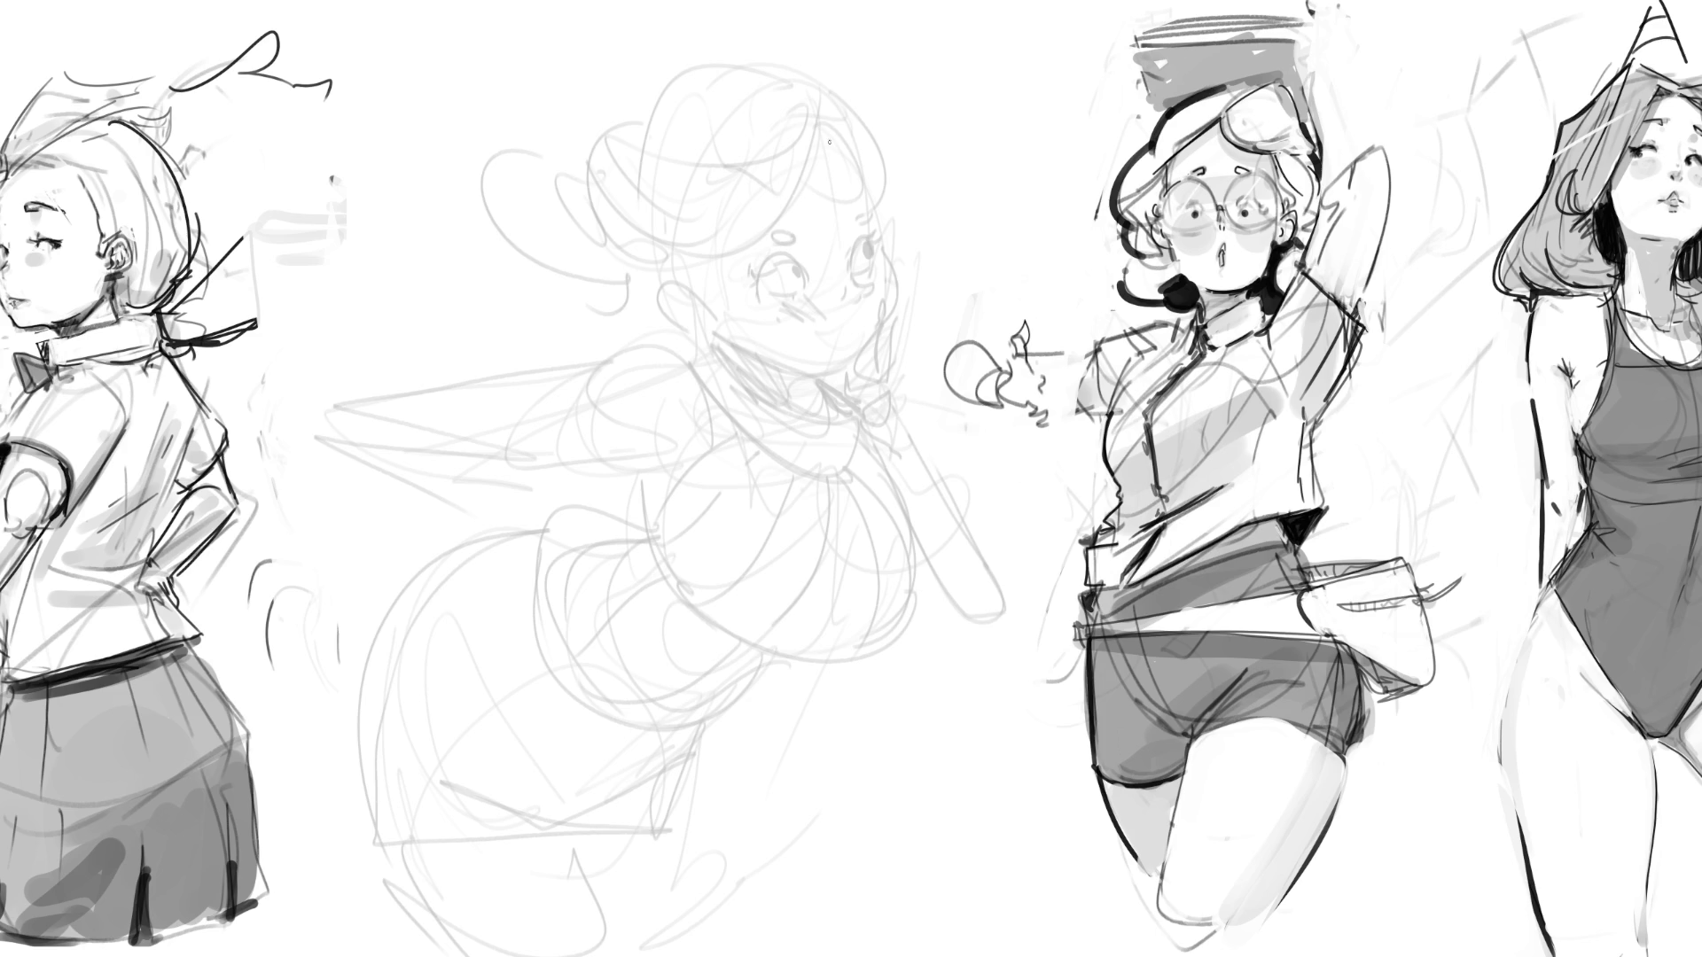
Step: Ink the arched eye, both eyebrows, right face contour, chin, mouth and a wrist under the chin
mouse_move(767, 286)
mouse_down()
mouse_move(866, 253)
mouse_move(866, 268)
mouse_up()
drag(772, 242, 866, 215)
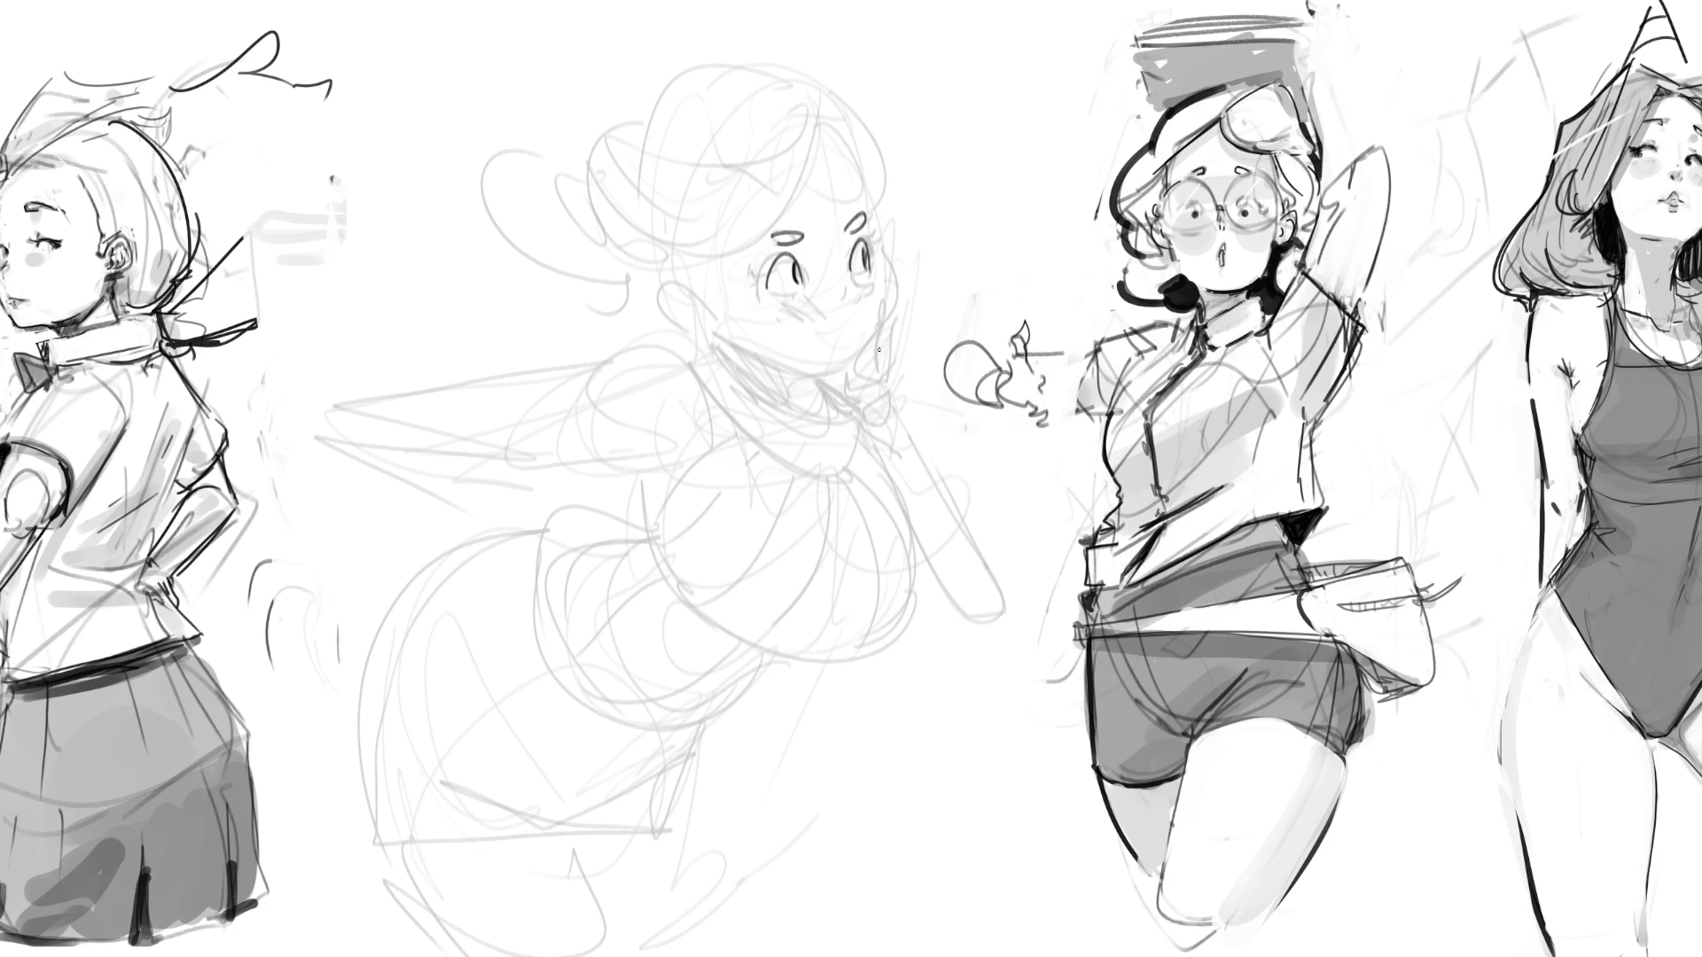
drag(878, 318, 874, 337)
mouse_move(870, 214)
mouse_down()
mouse_move(882, 281)
mouse_move(882, 232)
mouse_move(887, 251)
mouse_up()
mouse_move(773, 255)
mouse_down()
mouse_move(816, 238)
mouse_move(761, 257)
mouse_move(759, 278)
mouse_move(811, 248)
mouse_up()
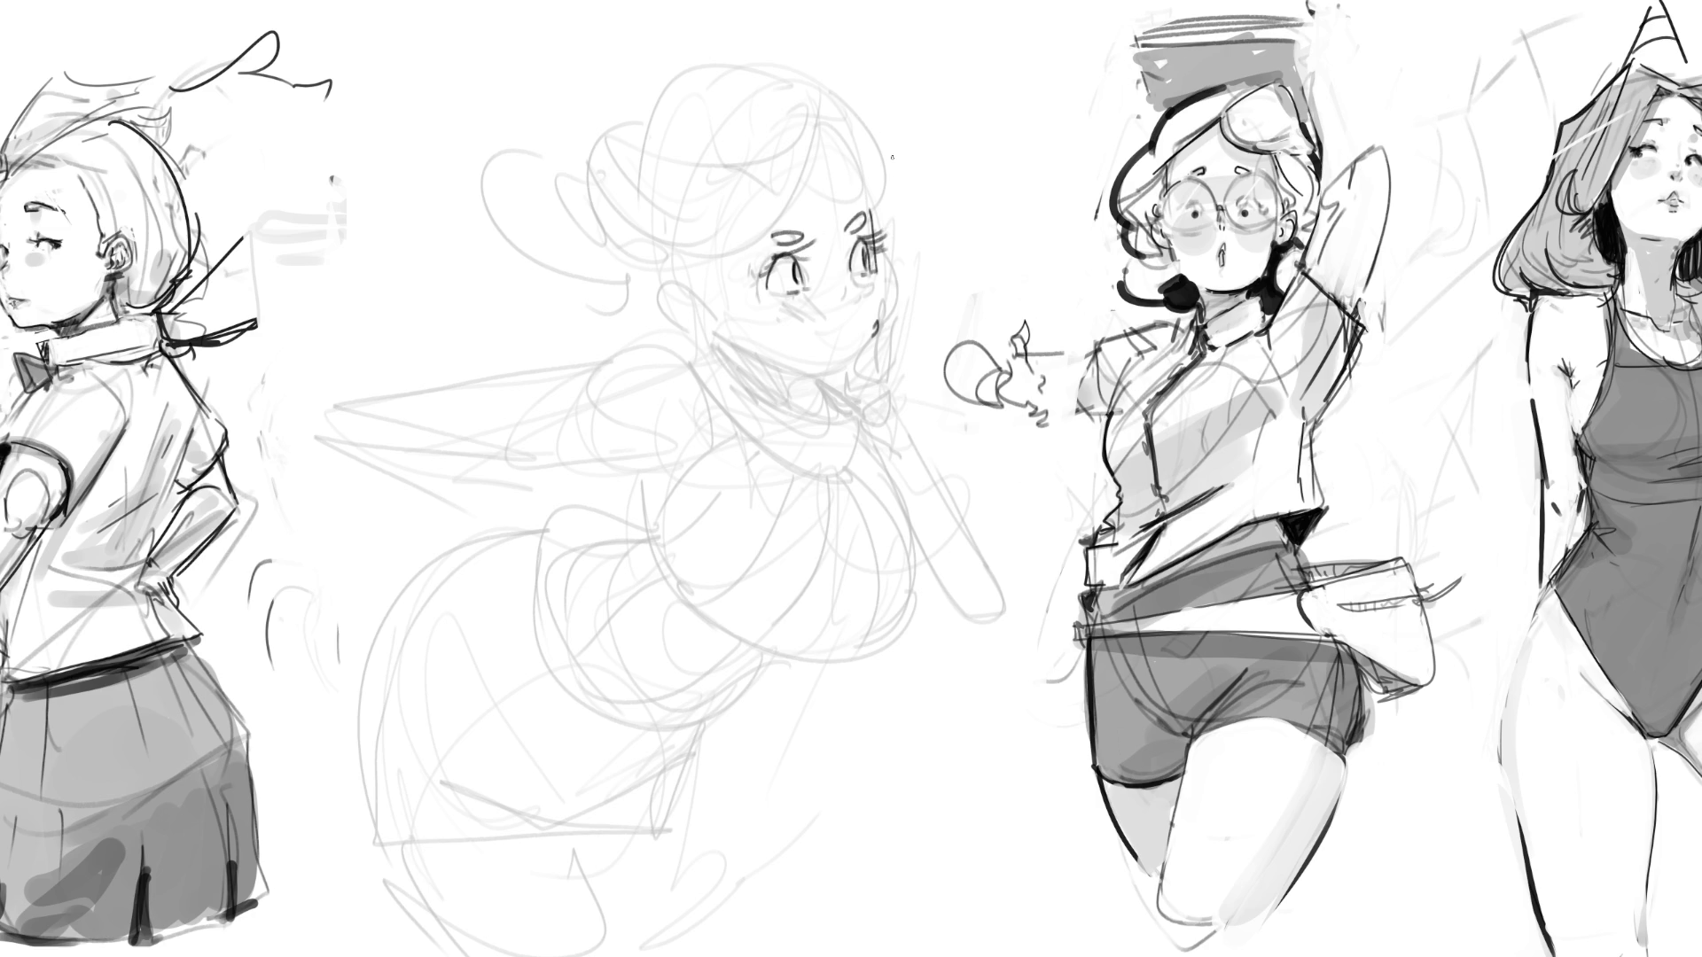
mouse_move(875, 253)
mouse_down()
mouse_move(892, 331)
mouse_move(866, 349)
mouse_move(871, 292)
mouse_move(856, 365)
mouse_move(835, 381)
mouse_move(858, 361)
mouse_move(866, 383)
mouse_move(898, 382)
mouse_move(912, 371)
mouse_move(891, 342)
mouse_move(915, 363)
mouse_move(842, 397)
mouse_move(867, 394)
mouse_move(869, 424)
mouse_up()
mouse_move(918, 366)
mouse_down()
mouse_move(884, 427)
mouse_move(882, 396)
mouse_move(892, 427)
mouse_move(908, 409)
mouse_up()
mouse_move(871, 451)
mouse_down()
mouse_move(911, 427)
mouse_move(889, 470)
mouse_move(911, 445)
mouse_up()
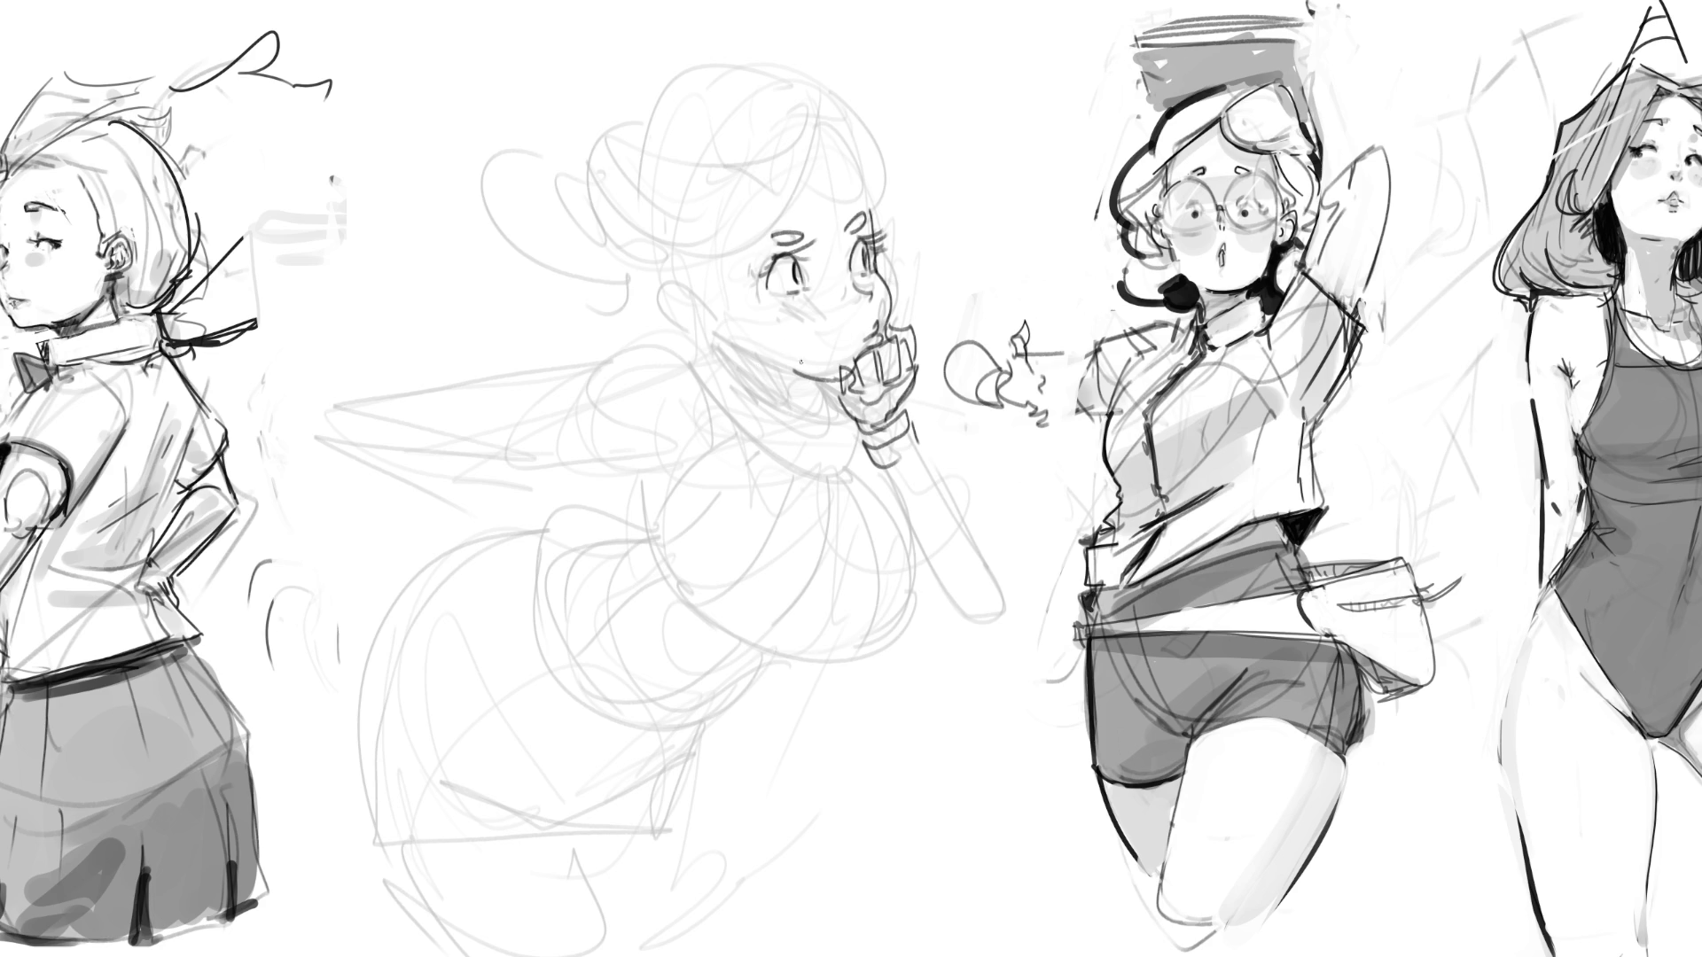
Step: Try a cheek line and jaw curve, undoing both, then draw the ear and undo it to redraw
drag(828, 296, 847, 323)
key(ctrl+z)
drag(726, 324, 778, 373)
key(ctrl+z)
mouse_move(669, 289)
mouse_down()
mouse_move(714, 303)
mouse_move(674, 321)
mouse_move(714, 330)
mouse_move(699, 312)
mouse_up()
mouse_move(696, 309)
mouse_down()
mouse_move(716, 321)
mouse_move(675, 315)
mouse_move(696, 303)
mouse_up()
key(ctrl+z)
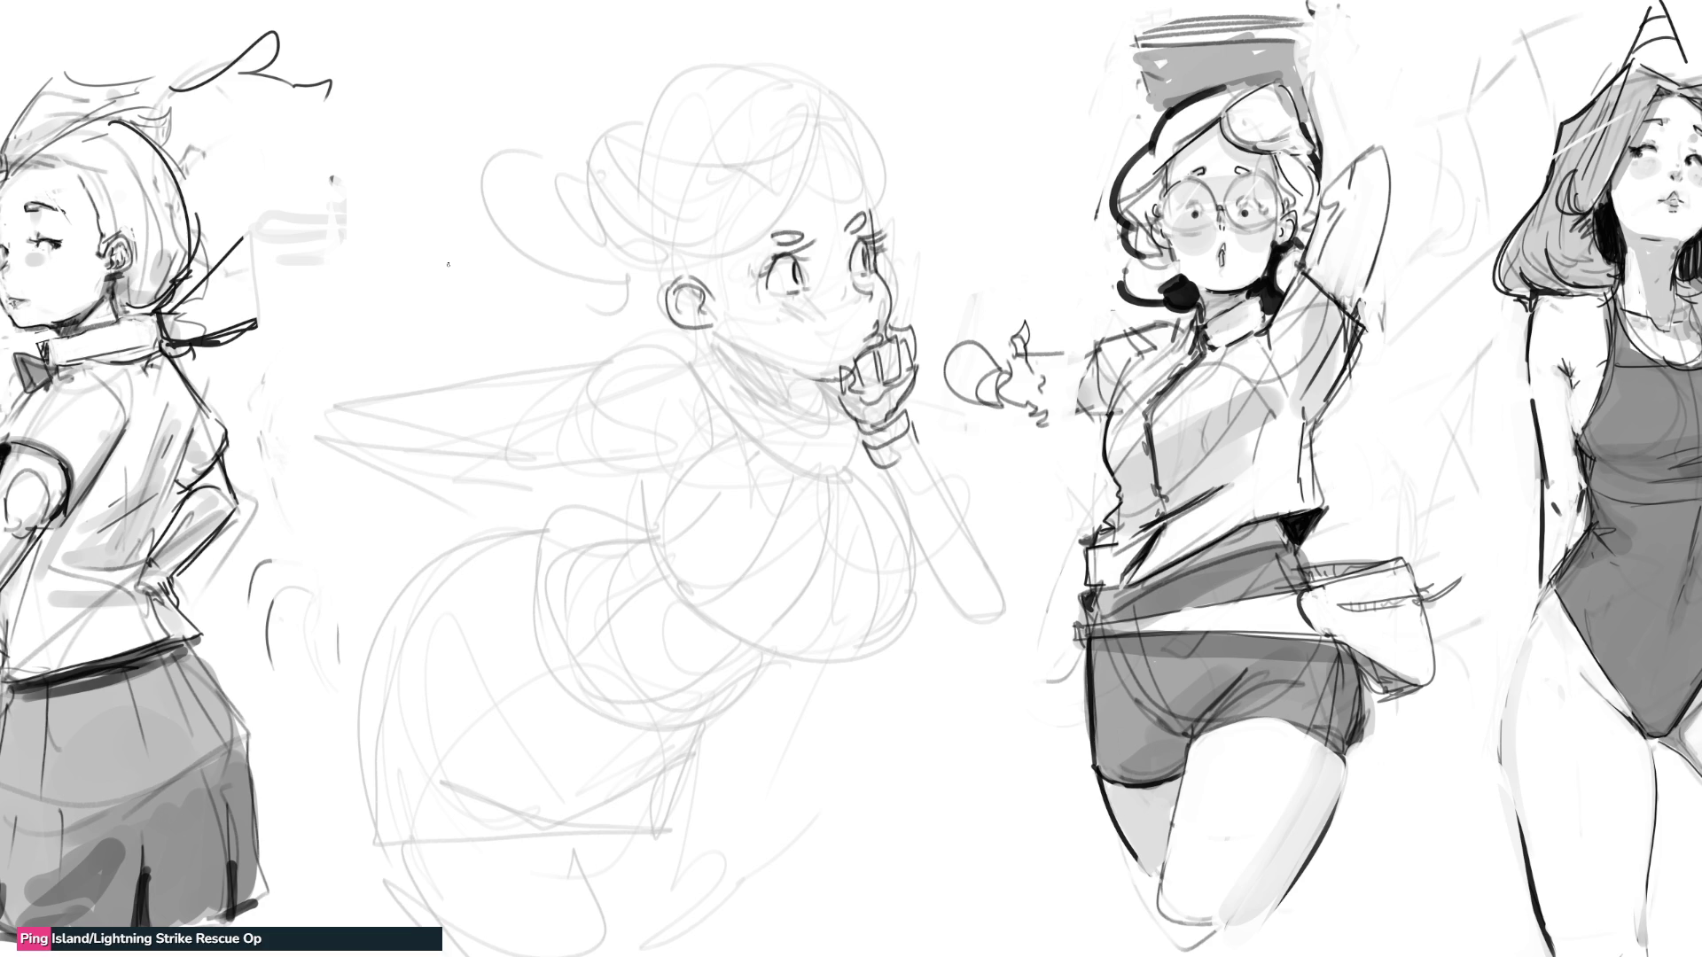
Step: Write two B notes with an arrow left of the head, then fit the whole sketch row on screen
mouse_move(363, 188)
mouse_down()
mouse_move(402, 285)
mouse_move(443, 213)
mouse_move(396, 284)
mouse_up()
mouse_move(401, 326)
mouse_down()
mouse_move(381, 386)
mouse_move(463, 326)
mouse_move(497, 323)
mouse_move(507, 357)
mouse_up()
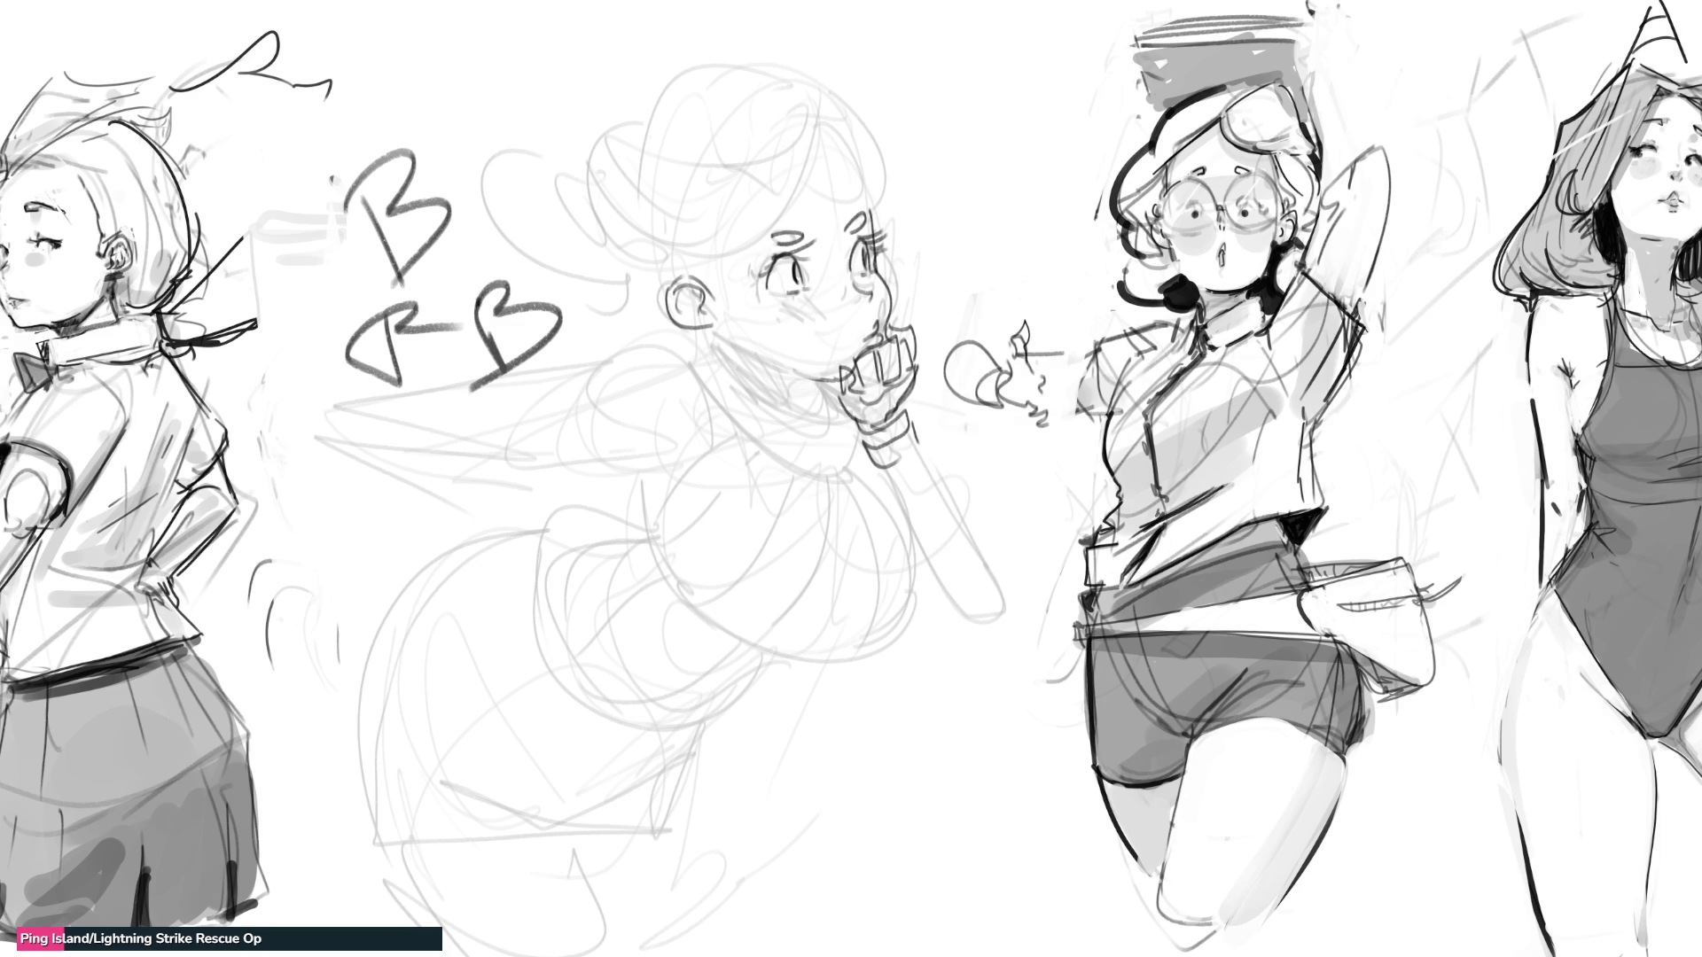
key(ctrl+0)
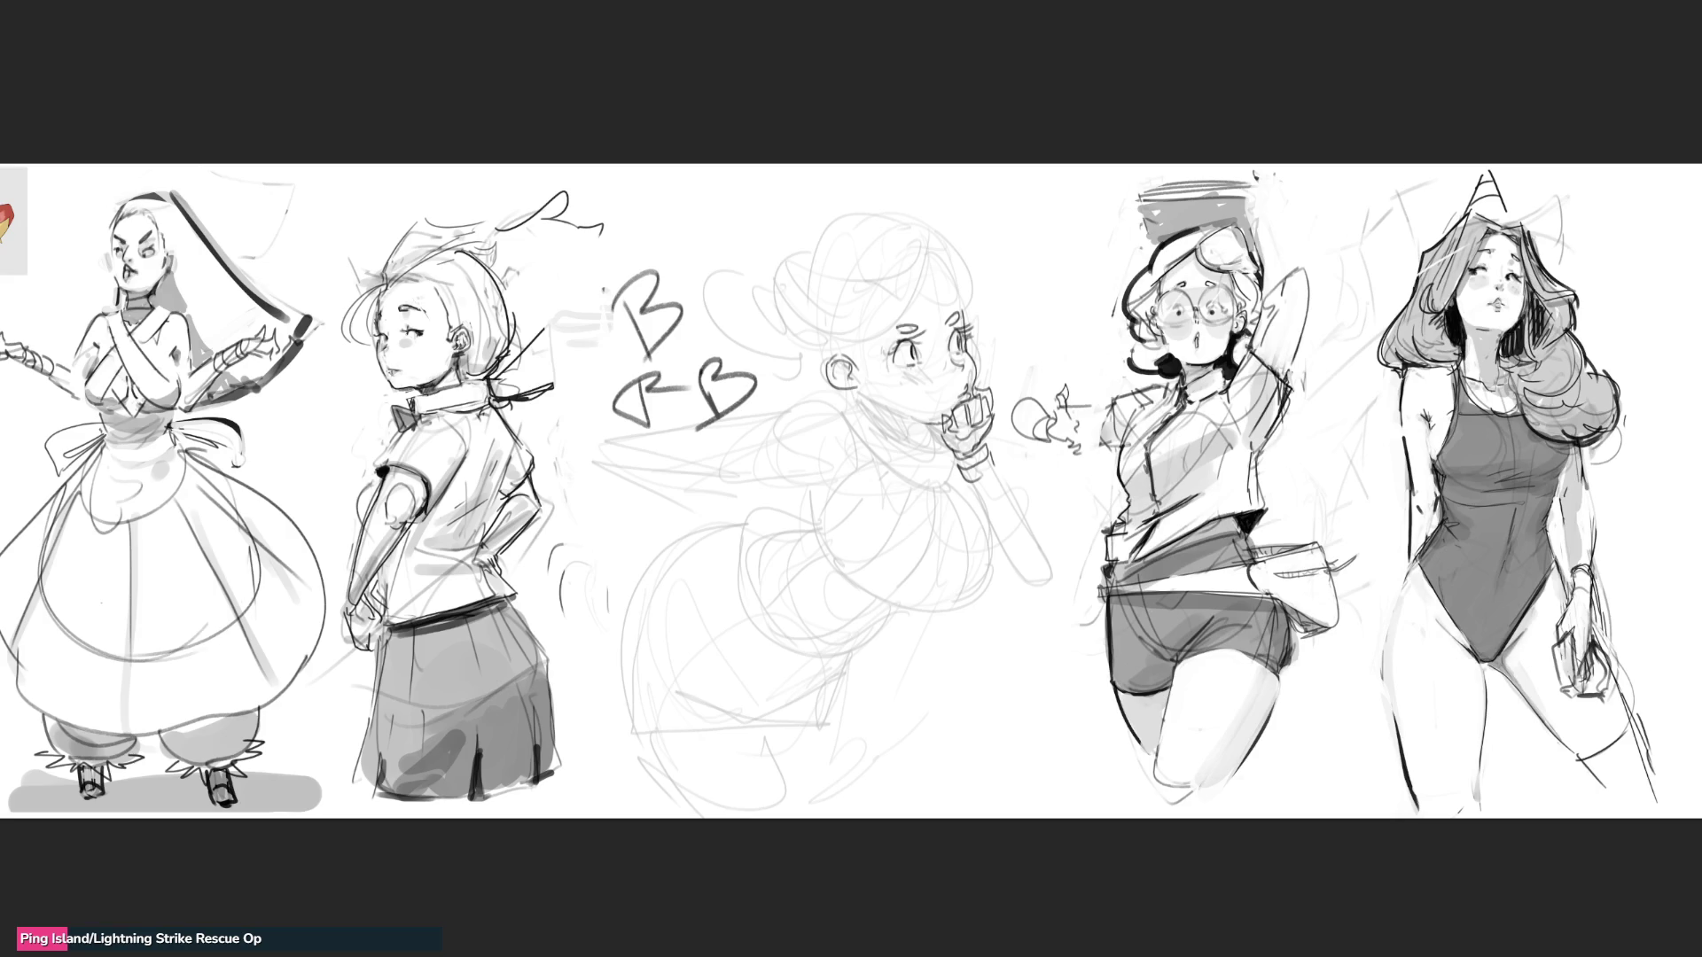
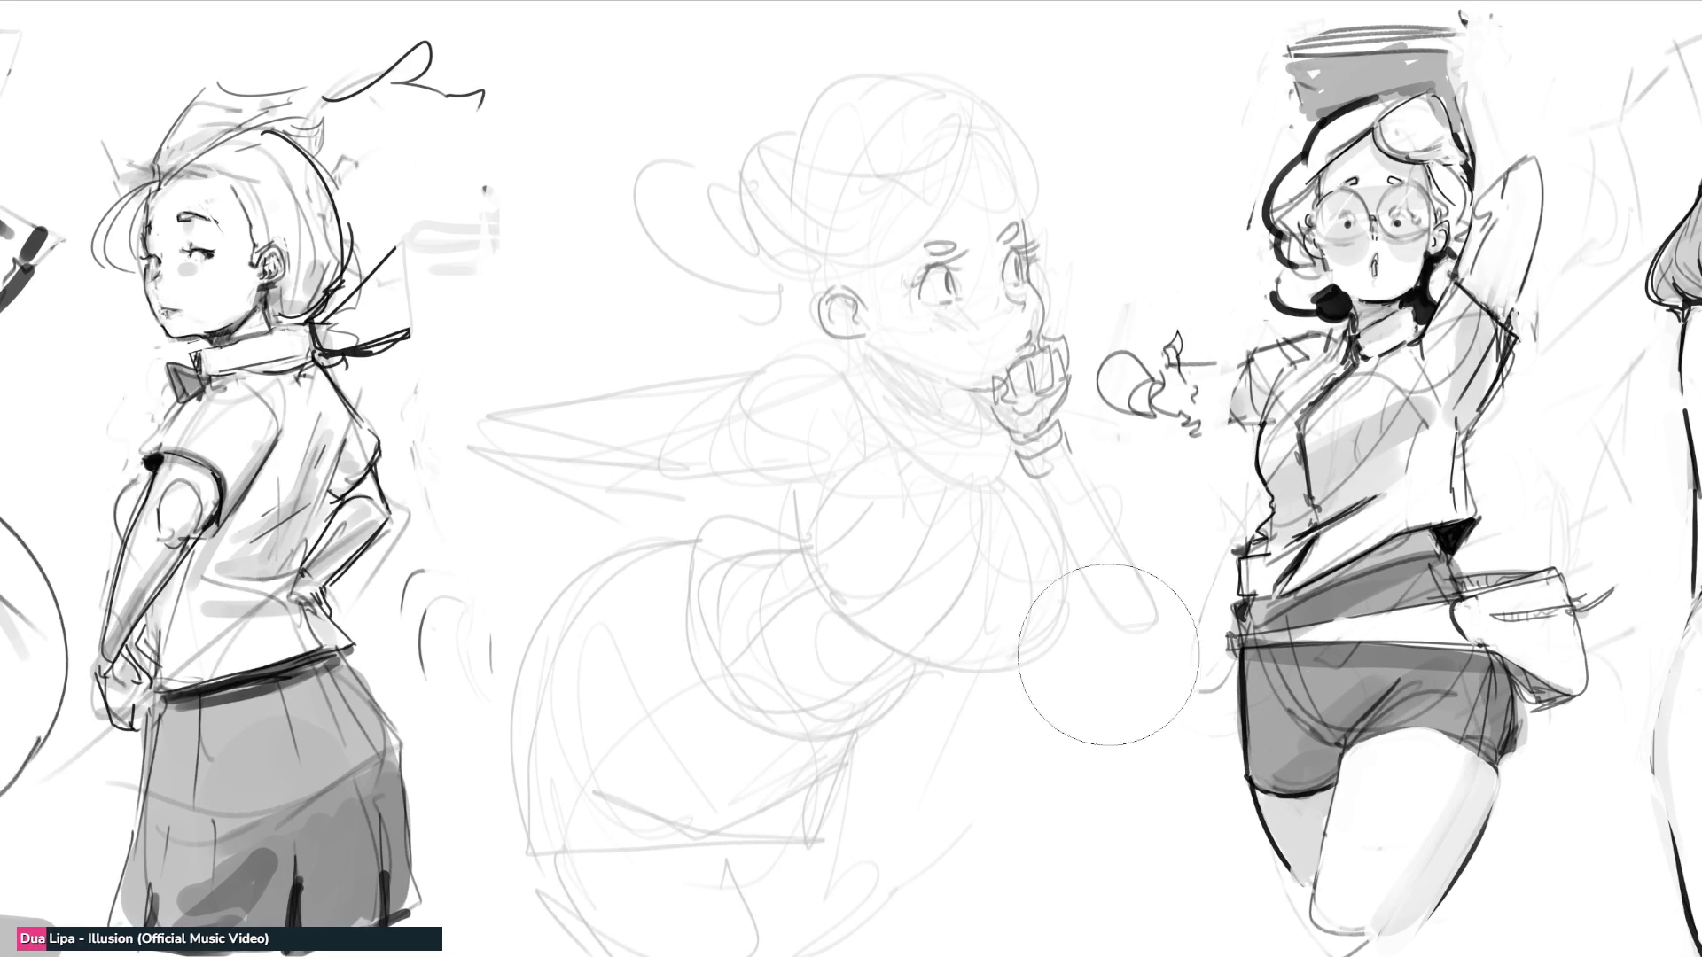
Step: Soft-erase the middle sketch's old face lines and start inking its eyes, undoing a stray pupil stroke
drag(893, 393, 1021, 348)
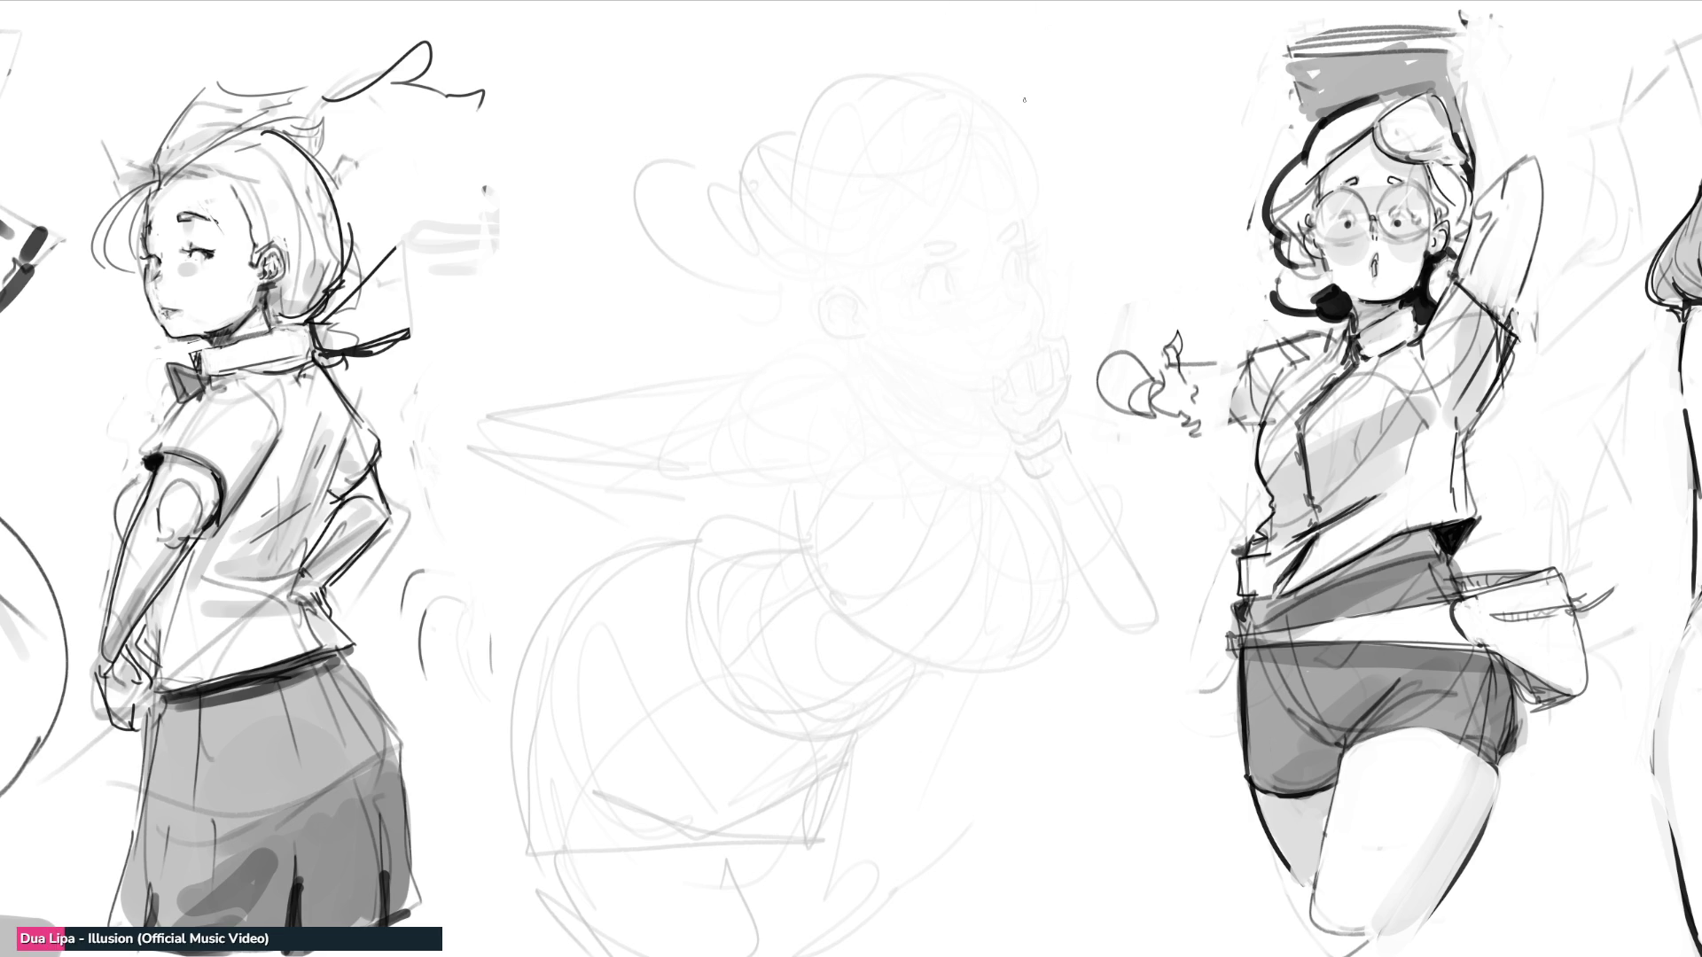
mouse_move(919, 291)
mouse_down()
mouse_move(934, 271)
mouse_move(954, 290)
mouse_move(1017, 280)
mouse_move(928, 285)
mouse_move(1033, 251)
mouse_up()
key(ctrl+z)
Step: Ink lashes, nose, a left eyebrow and the right cheek line on the middle face
drag(1001, 267, 1015, 253)
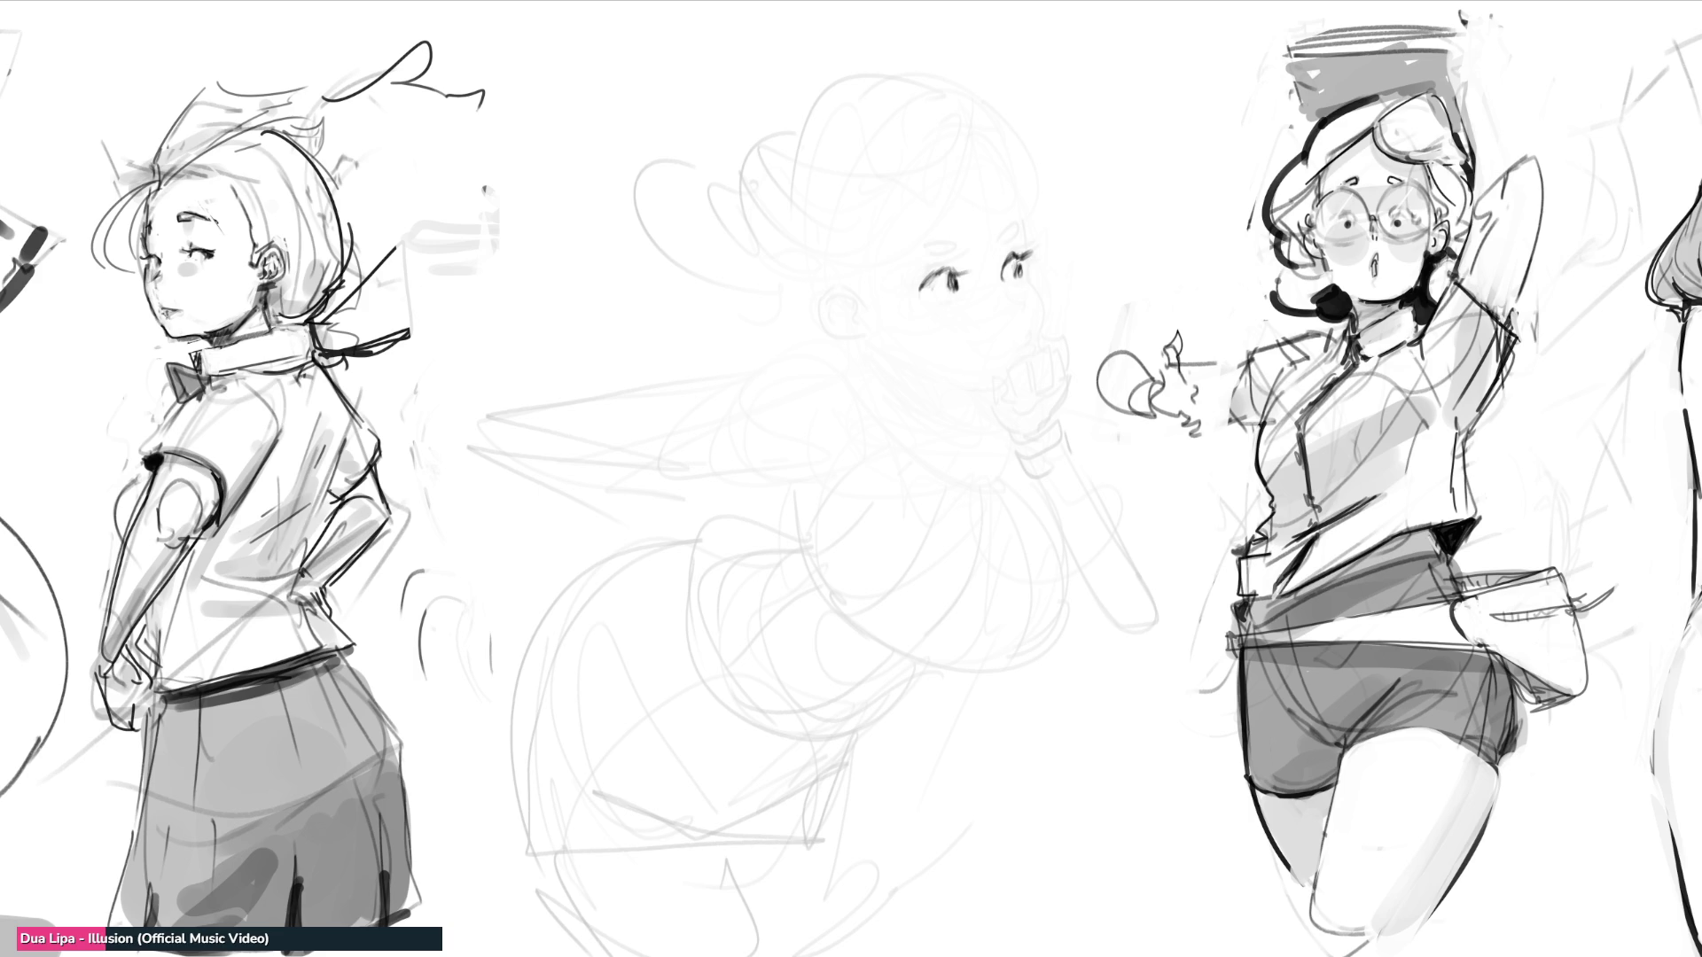
mouse_move(967, 291)
mouse_down()
mouse_move(992, 282)
mouse_move(1056, 314)
mouse_up()
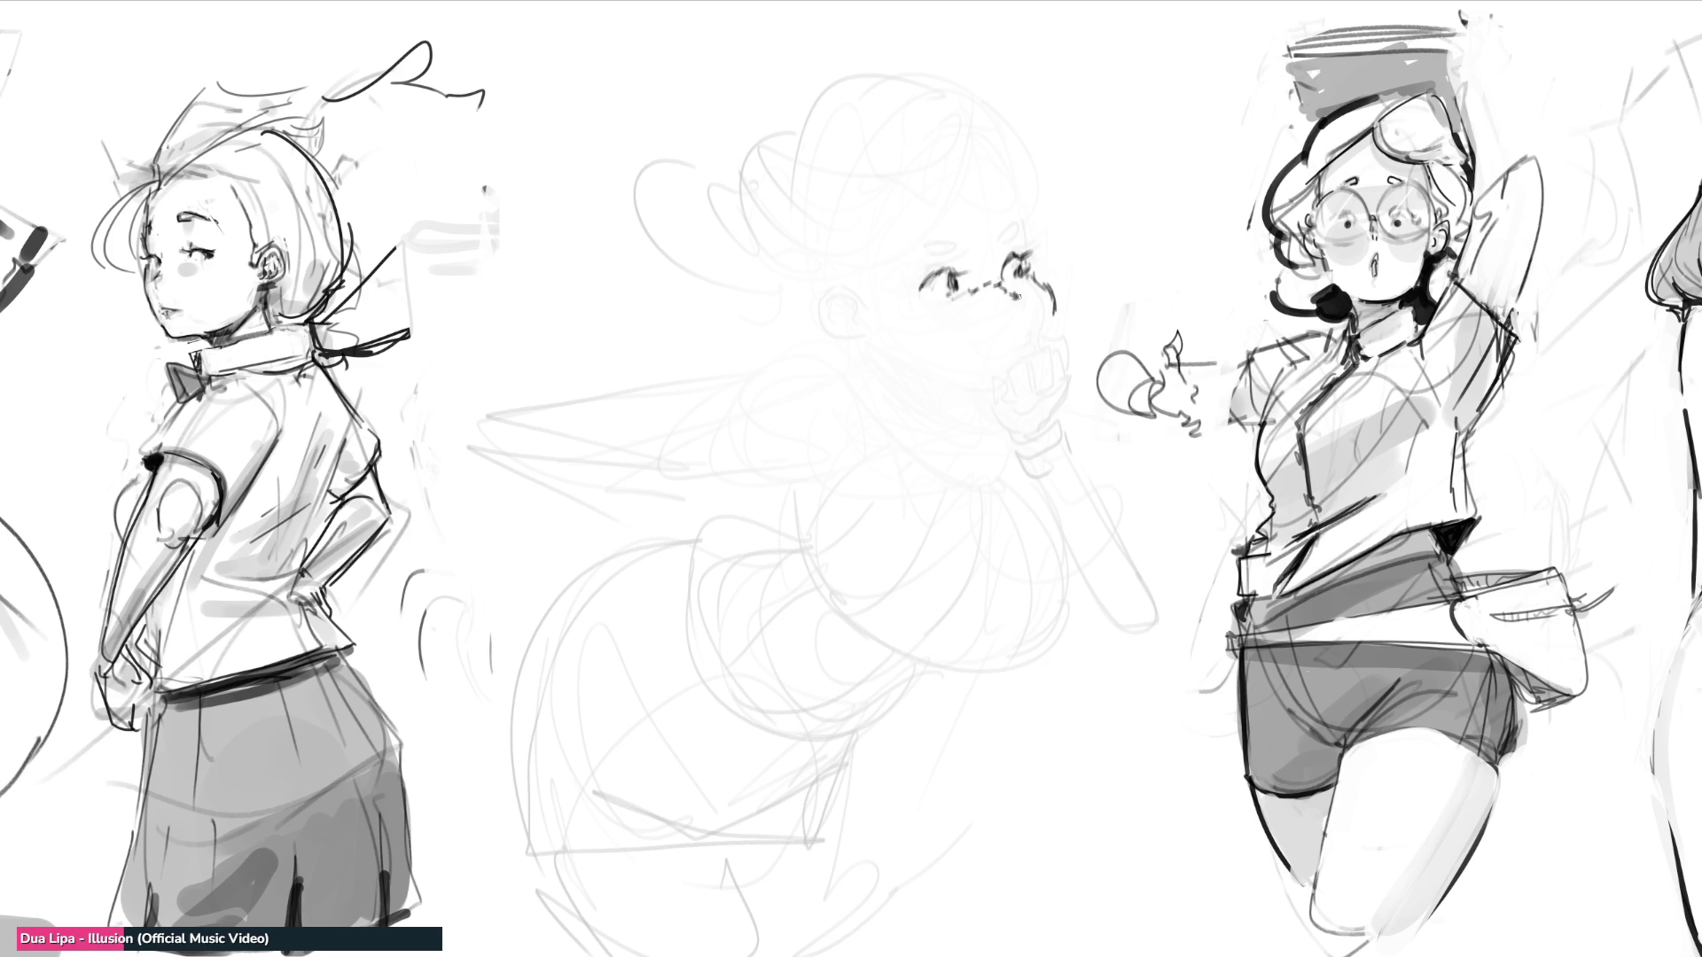
drag(1028, 303, 1030, 312)
mouse_move(1063, 252)
mouse_down()
mouse_move(1045, 285)
mouse_move(1011, 245)
mouse_move(960, 260)
mouse_up()
drag(939, 259, 962, 264)
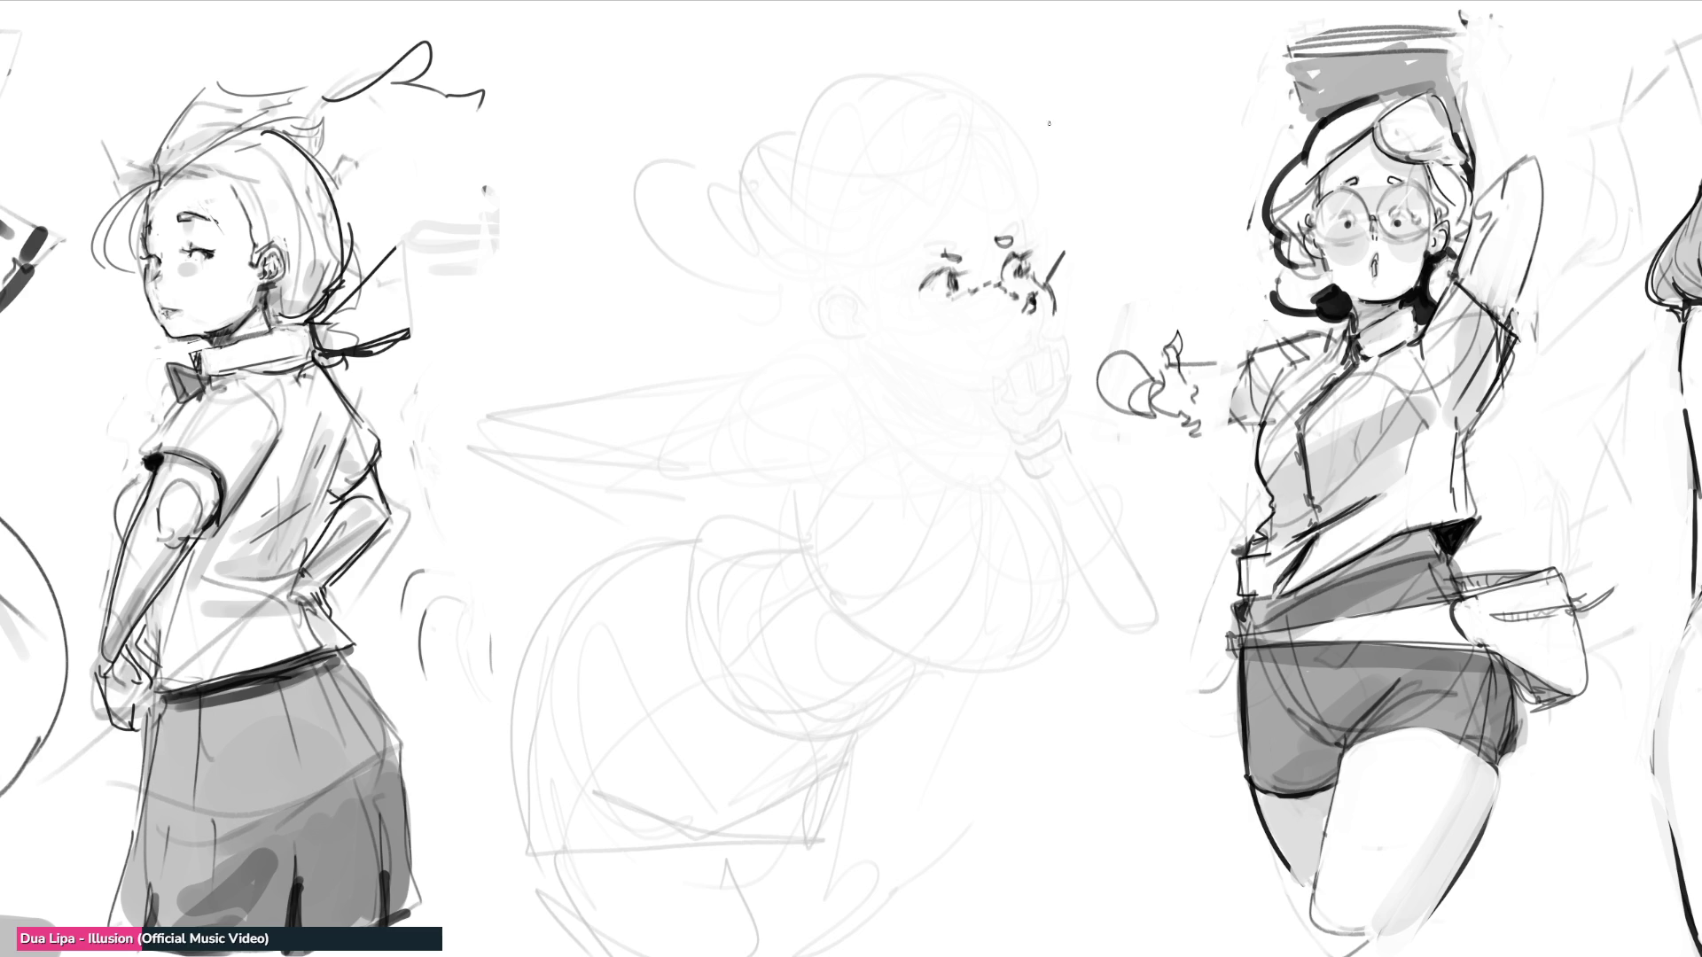
drag(1046, 281, 1066, 335)
Step: Draw the jaw curve, ear and mouth, and begin the fingers raised to the mouth
drag(888, 325, 994, 397)
key(ctrl+z)
drag(875, 335, 970, 396)
mouse_move(867, 315)
mouse_down()
mouse_move(861, 342)
mouse_move(872, 329)
mouse_up()
drag(868, 262, 871, 320)
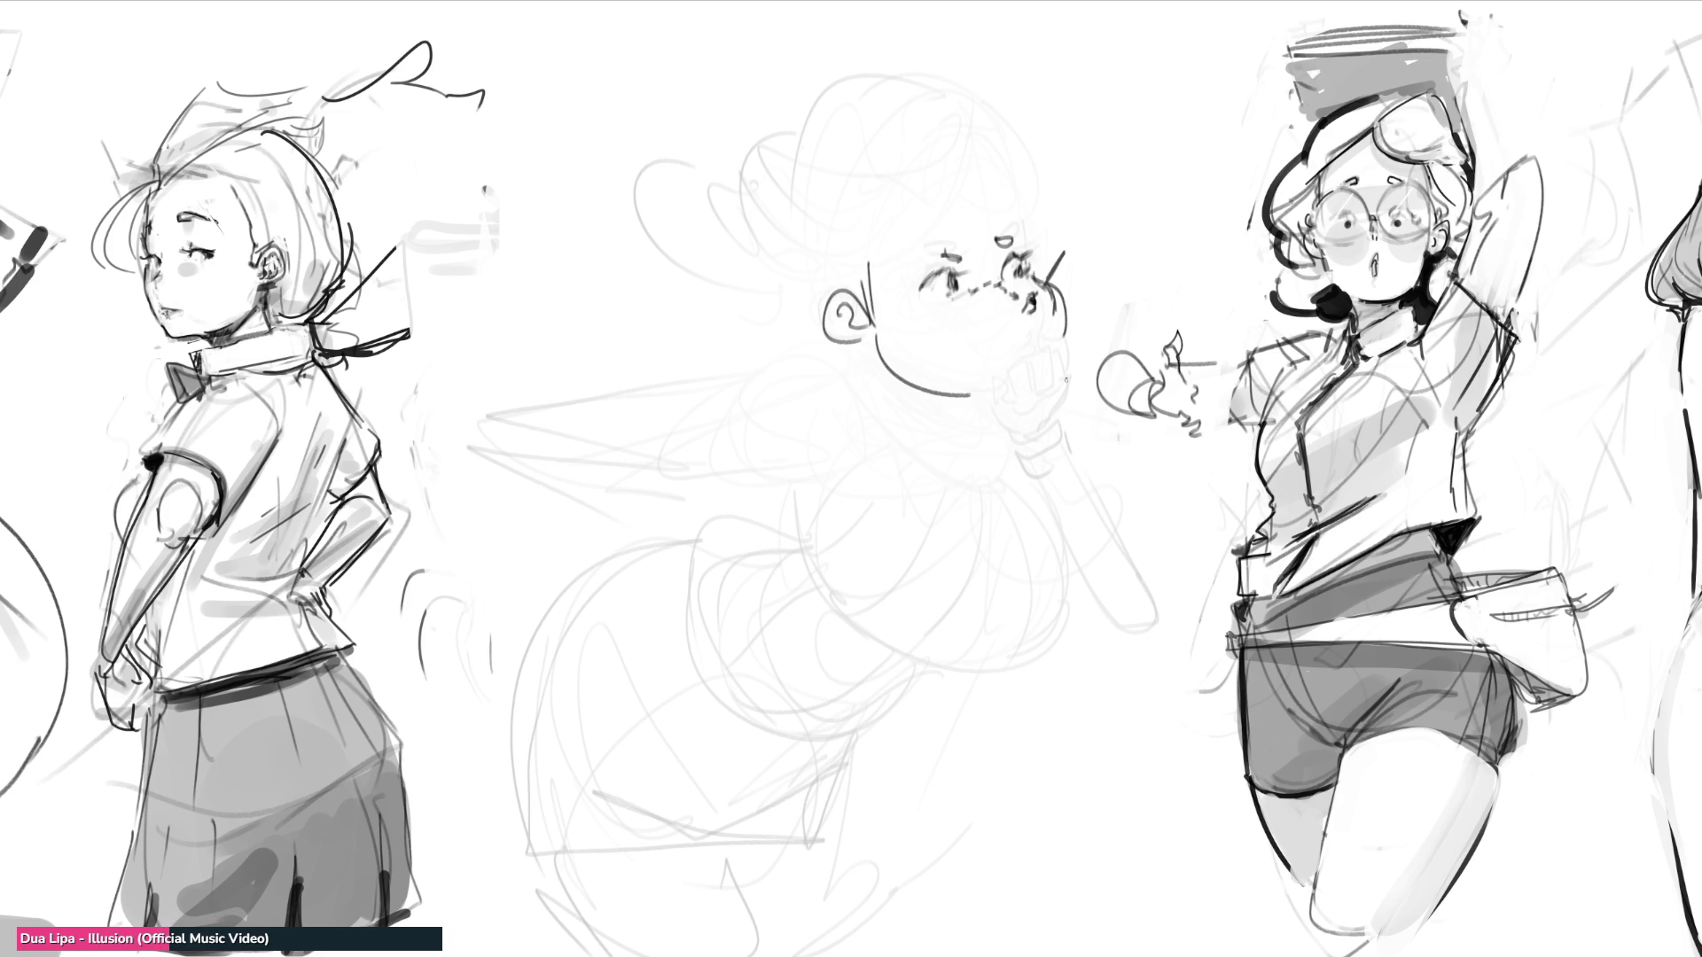
mouse_move(954, 359)
mouse_down()
mouse_move(1005, 409)
mouse_move(1012, 387)
mouse_move(984, 364)
mouse_move(1005, 321)
mouse_move(998, 365)
mouse_move(1006, 345)
mouse_move(1019, 403)
mouse_move(1021, 312)
mouse_move(1057, 383)
mouse_move(1074, 314)
mouse_move(1077, 383)
mouse_up()
key(ctrl+z)
key(ctrl+z)
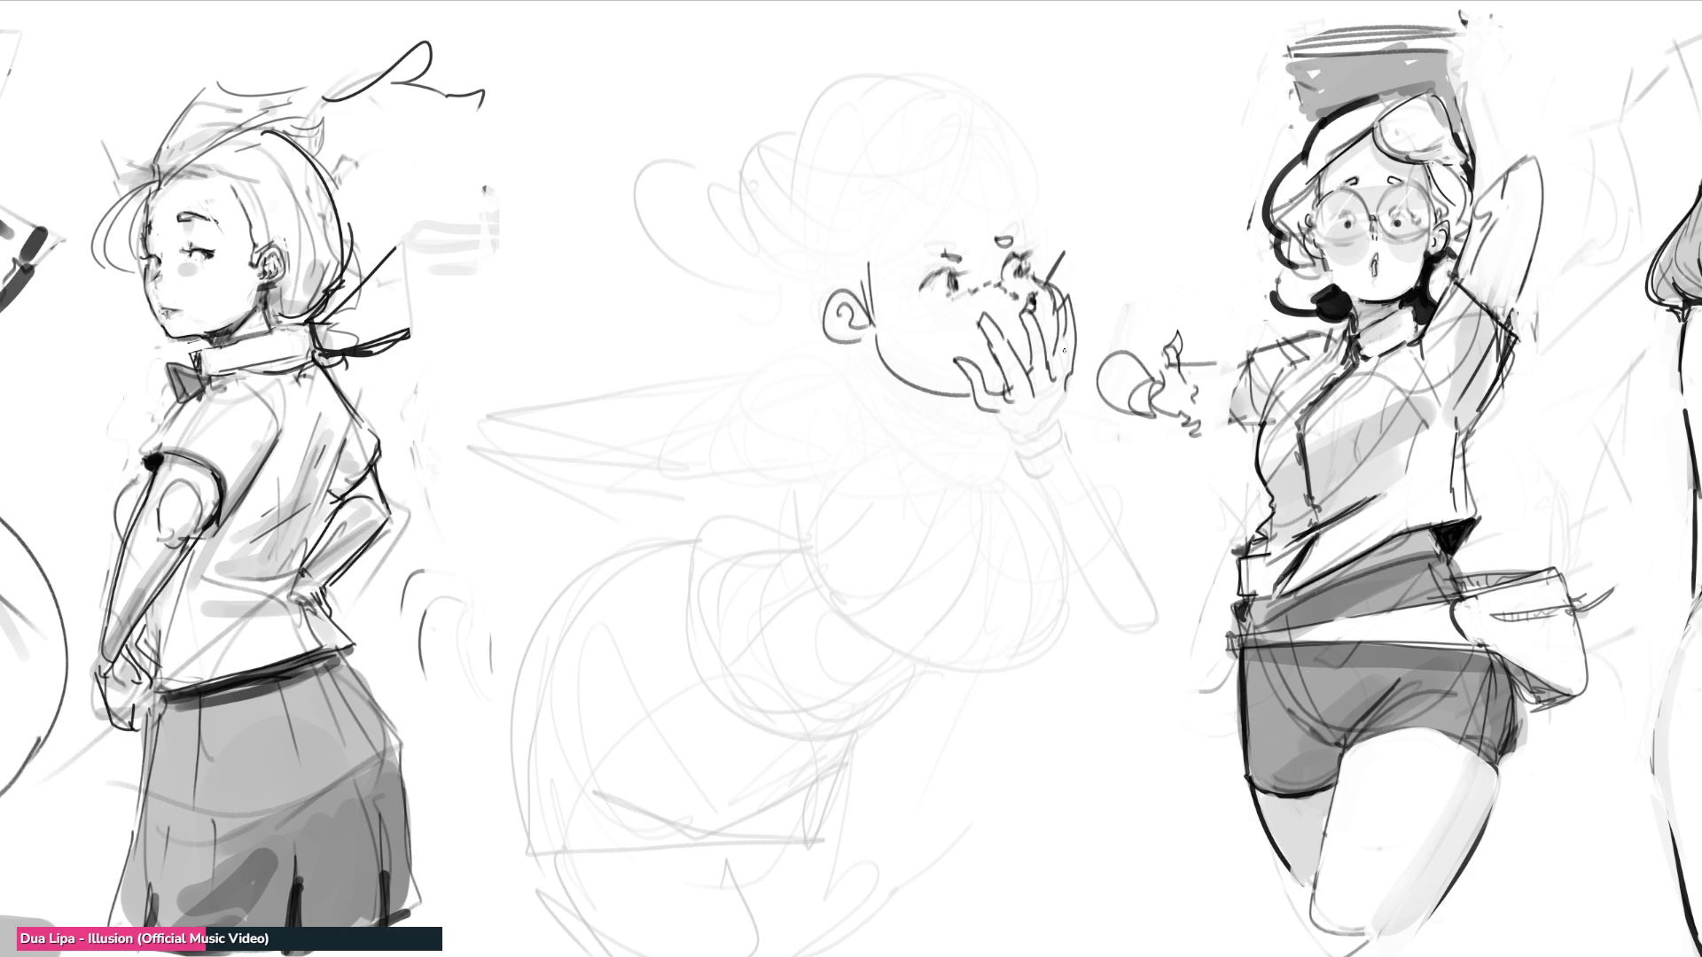
key(ctrl+z)
Step: Redraw a narrower finger and outline the hand, thumb, wrist, cuff and fingertips
mouse_move(1048, 308)
mouse_down()
mouse_move(1064, 388)
mouse_move(1039, 369)
mouse_move(1046, 405)
mouse_move(999, 424)
mouse_up()
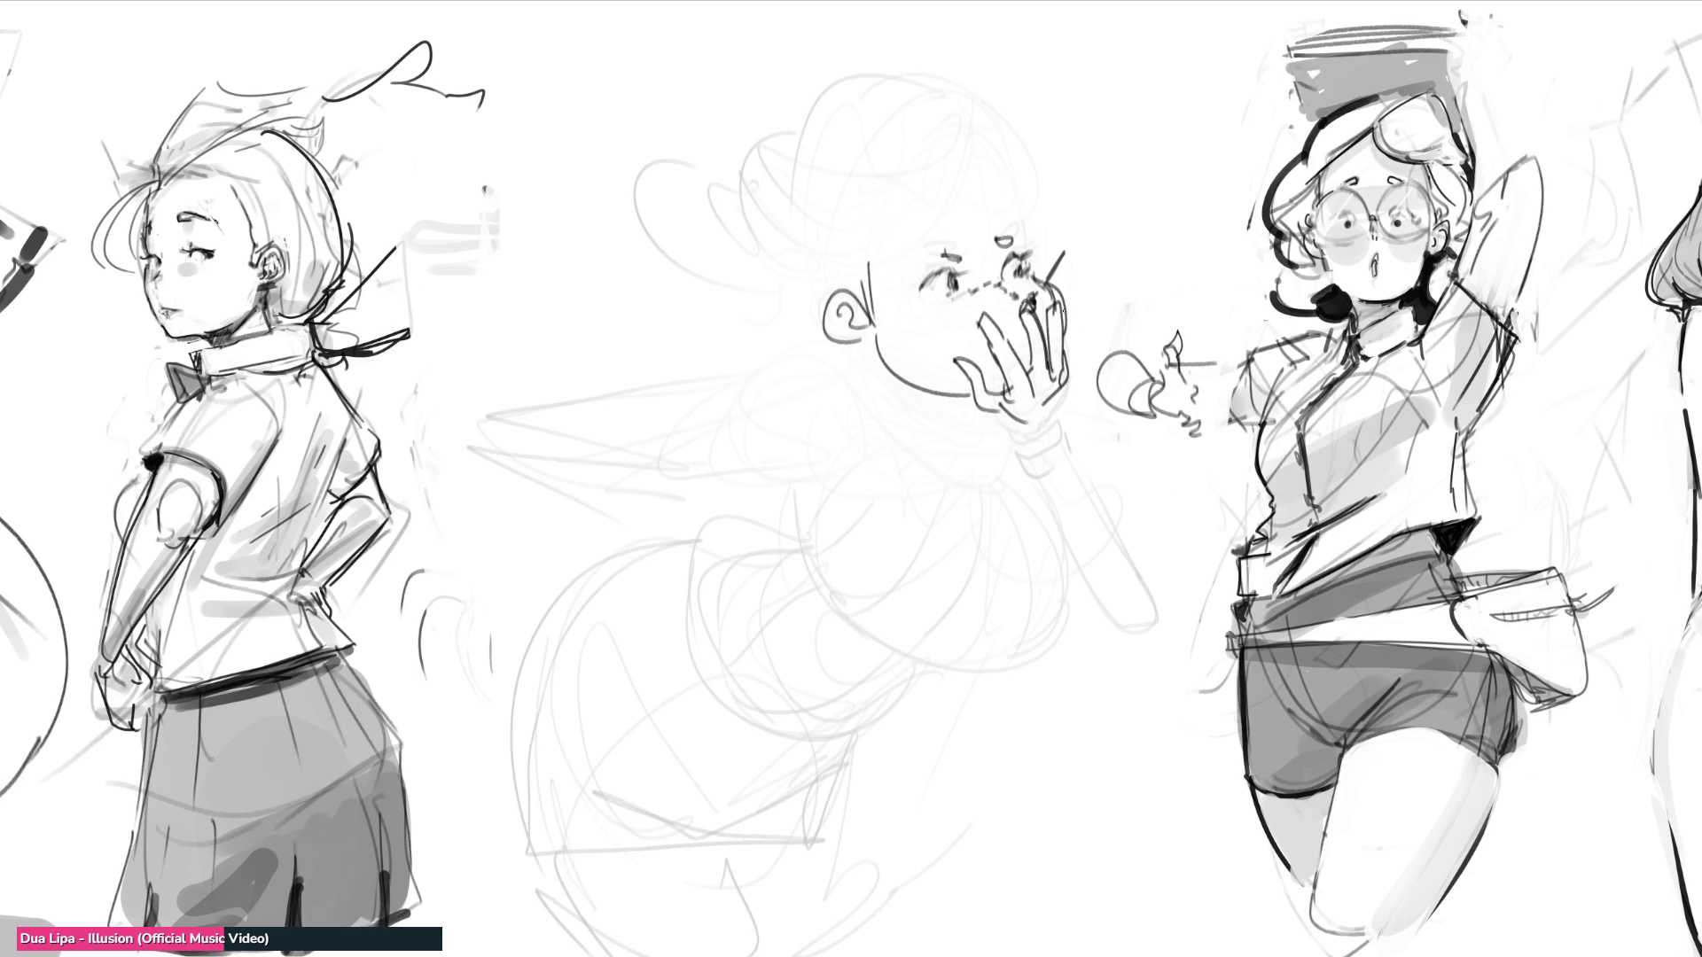
mouse_move(1068, 321)
mouse_down()
mouse_move(1080, 359)
mouse_move(1066, 388)
mouse_up()
mouse_move(970, 352)
mouse_down()
mouse_move(990, 408)
mouse_move(1006, 403)
mouse_move(970, 394)
mouse_move(1012, 453)
mouse_up()
drag(1071, 366, 1026, 470)
drag(1026, 467, 1050, 479)
drag(1055, 419, 1087, 461)
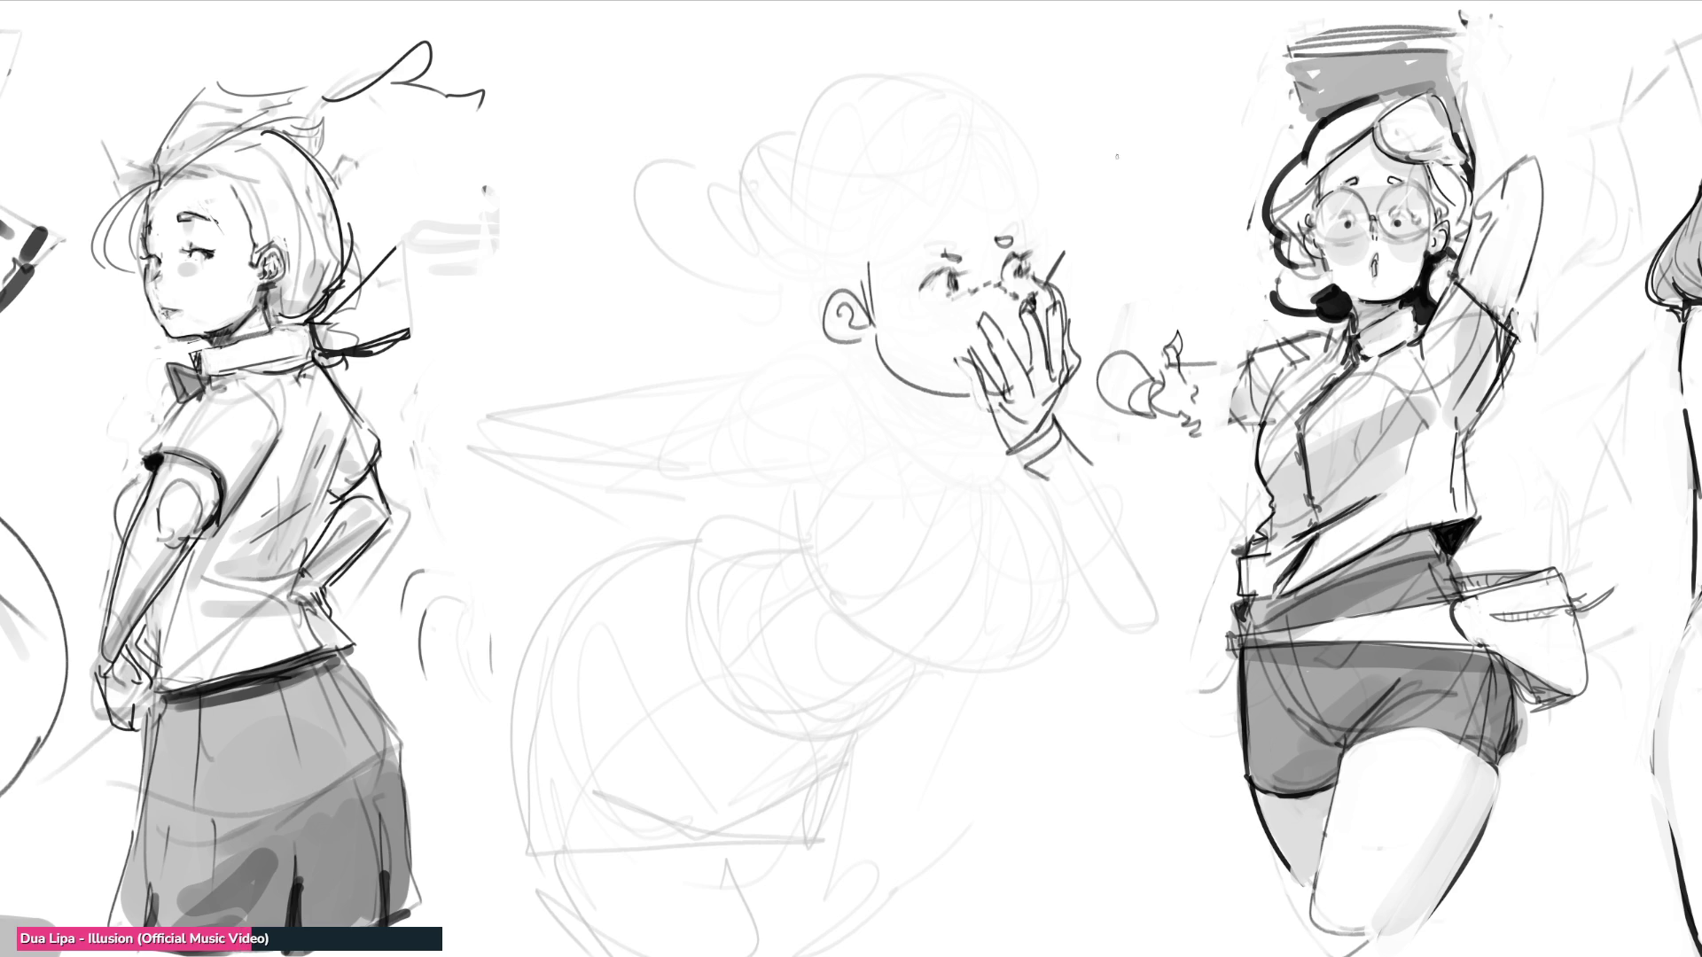
mouse_move(1065, 267)
mouse_down()
mouse_move(1030, 302)
mouse_move(1065, 270)
mouse_up()
drag(1081, 255, 1035, 302)
Step: Refine the eyes, draw a long brim line across the head, and add sleeve lines
drag(968, 292, 1021, 278)
mouse_move(982, 296)
mouse_down()
mouse_move(1029, 281)
mouse_move(1002, 290)
mouse_move(962, 249)
mouse_move(950, 257)
mouse_move(1017, 238)
mouse_up()
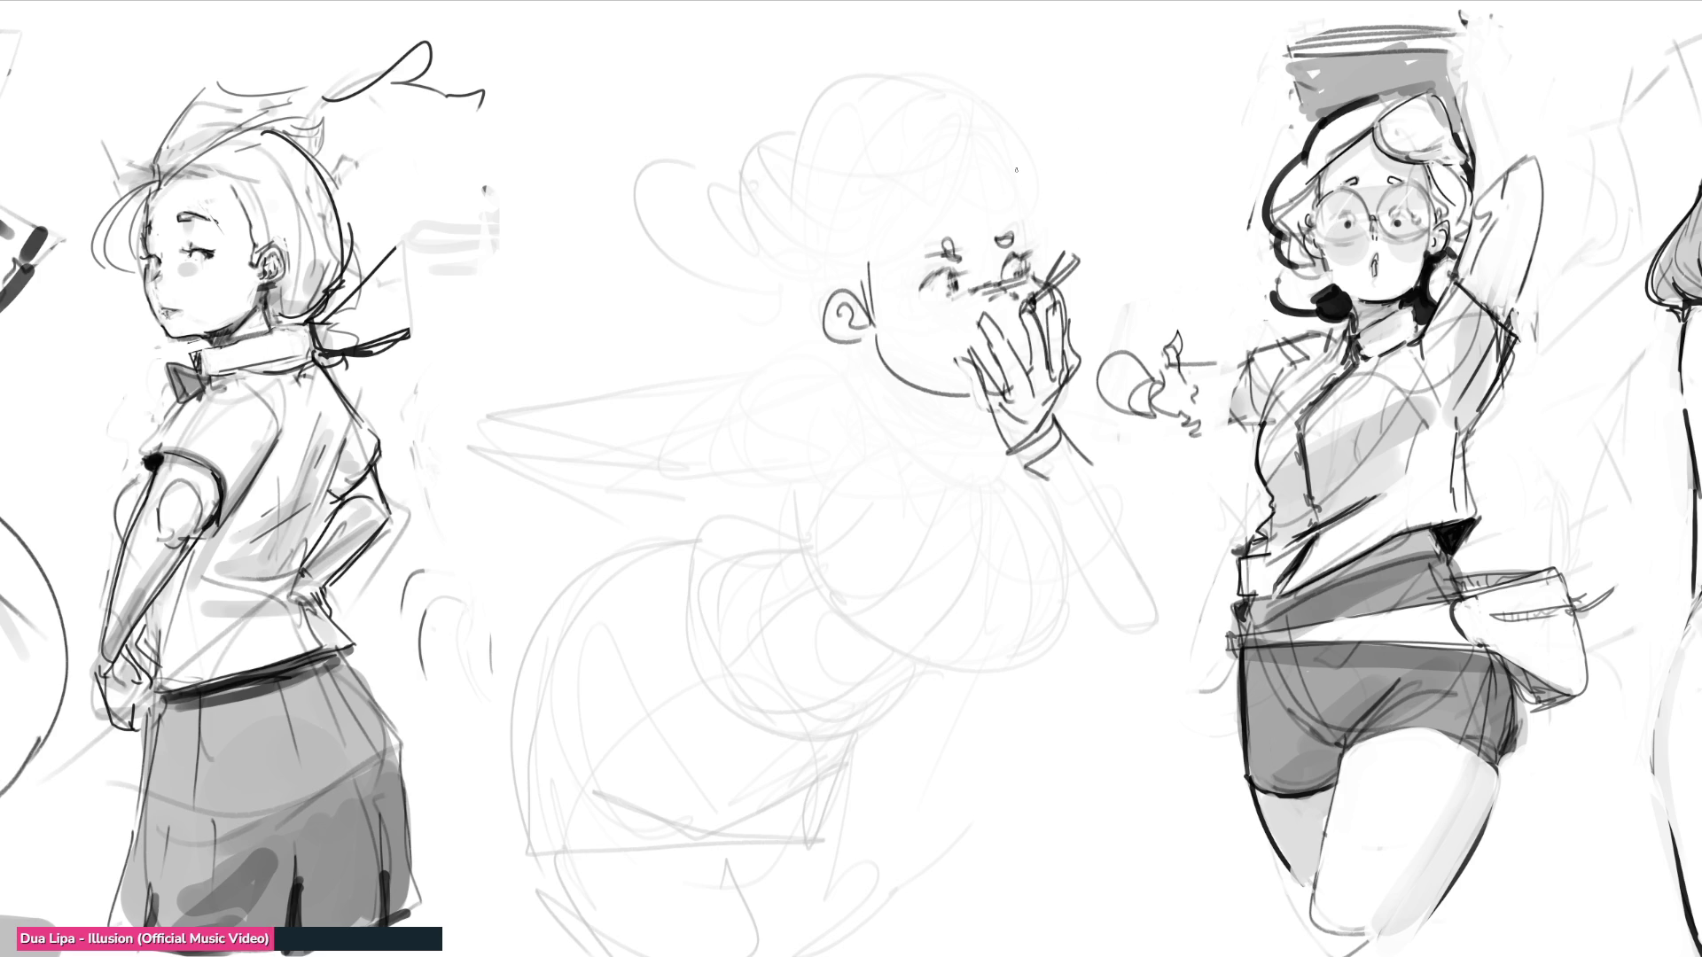
drag(838, 287, 1116, 109)
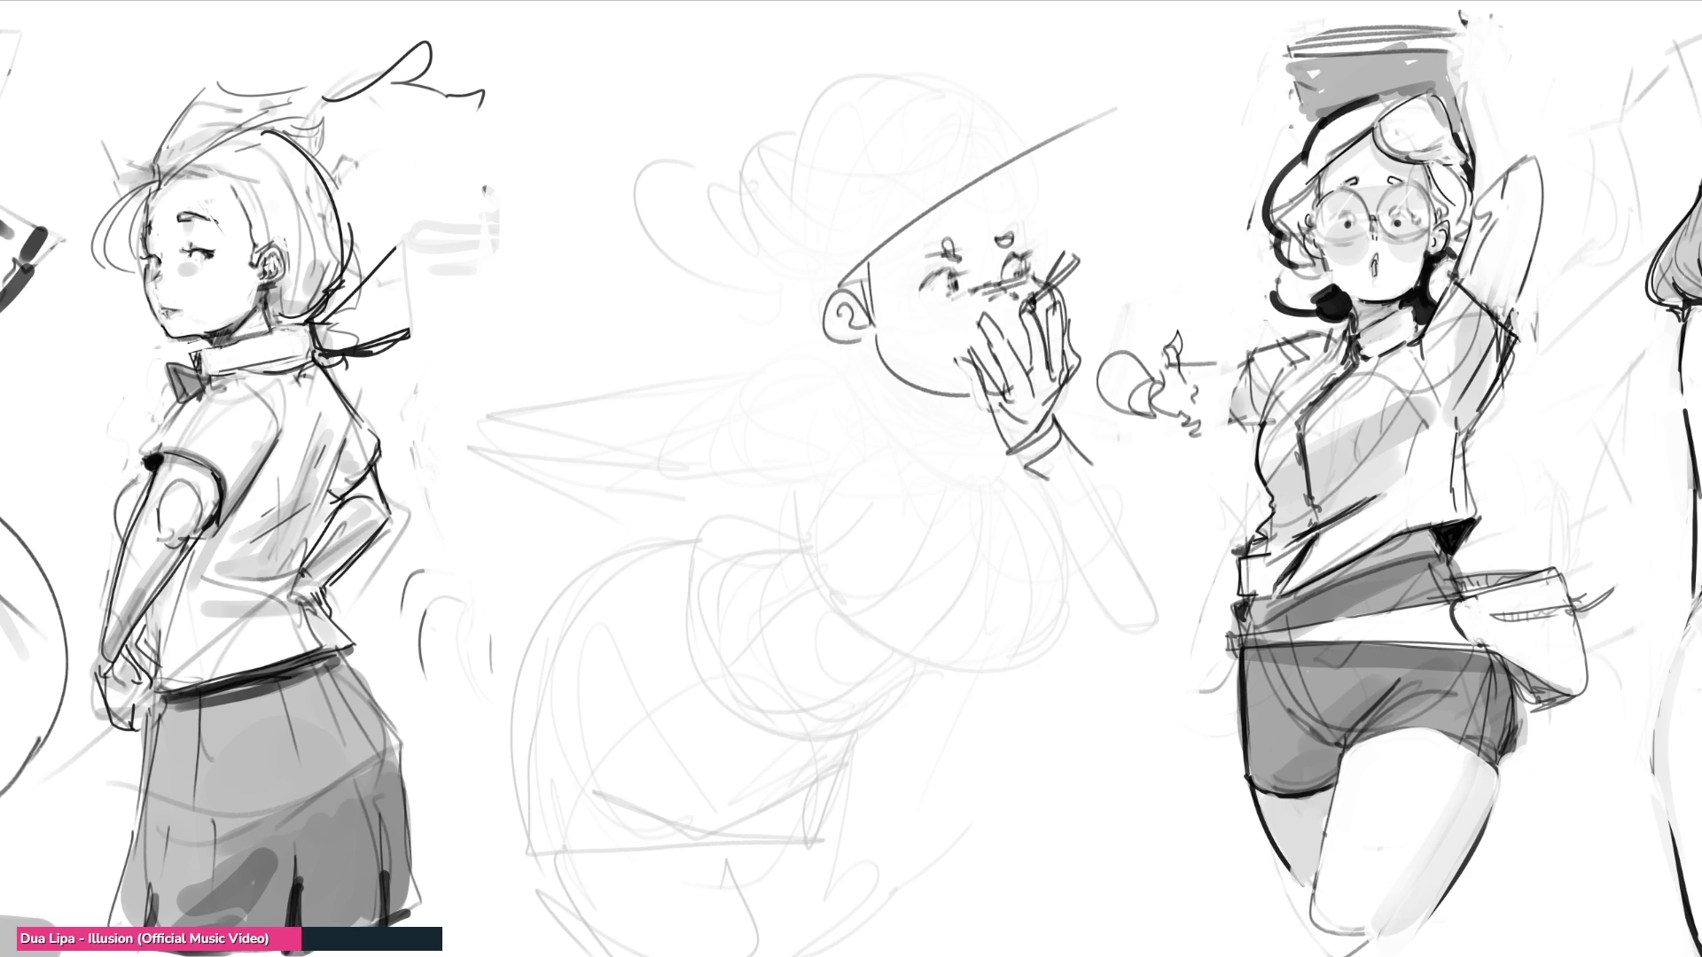
mouse_move(1064, 441)
mouse_down()
mouse_move(1077, 487)
mouse_move(1115, 447)
mouse_move(1117, 479)
mouse_up()
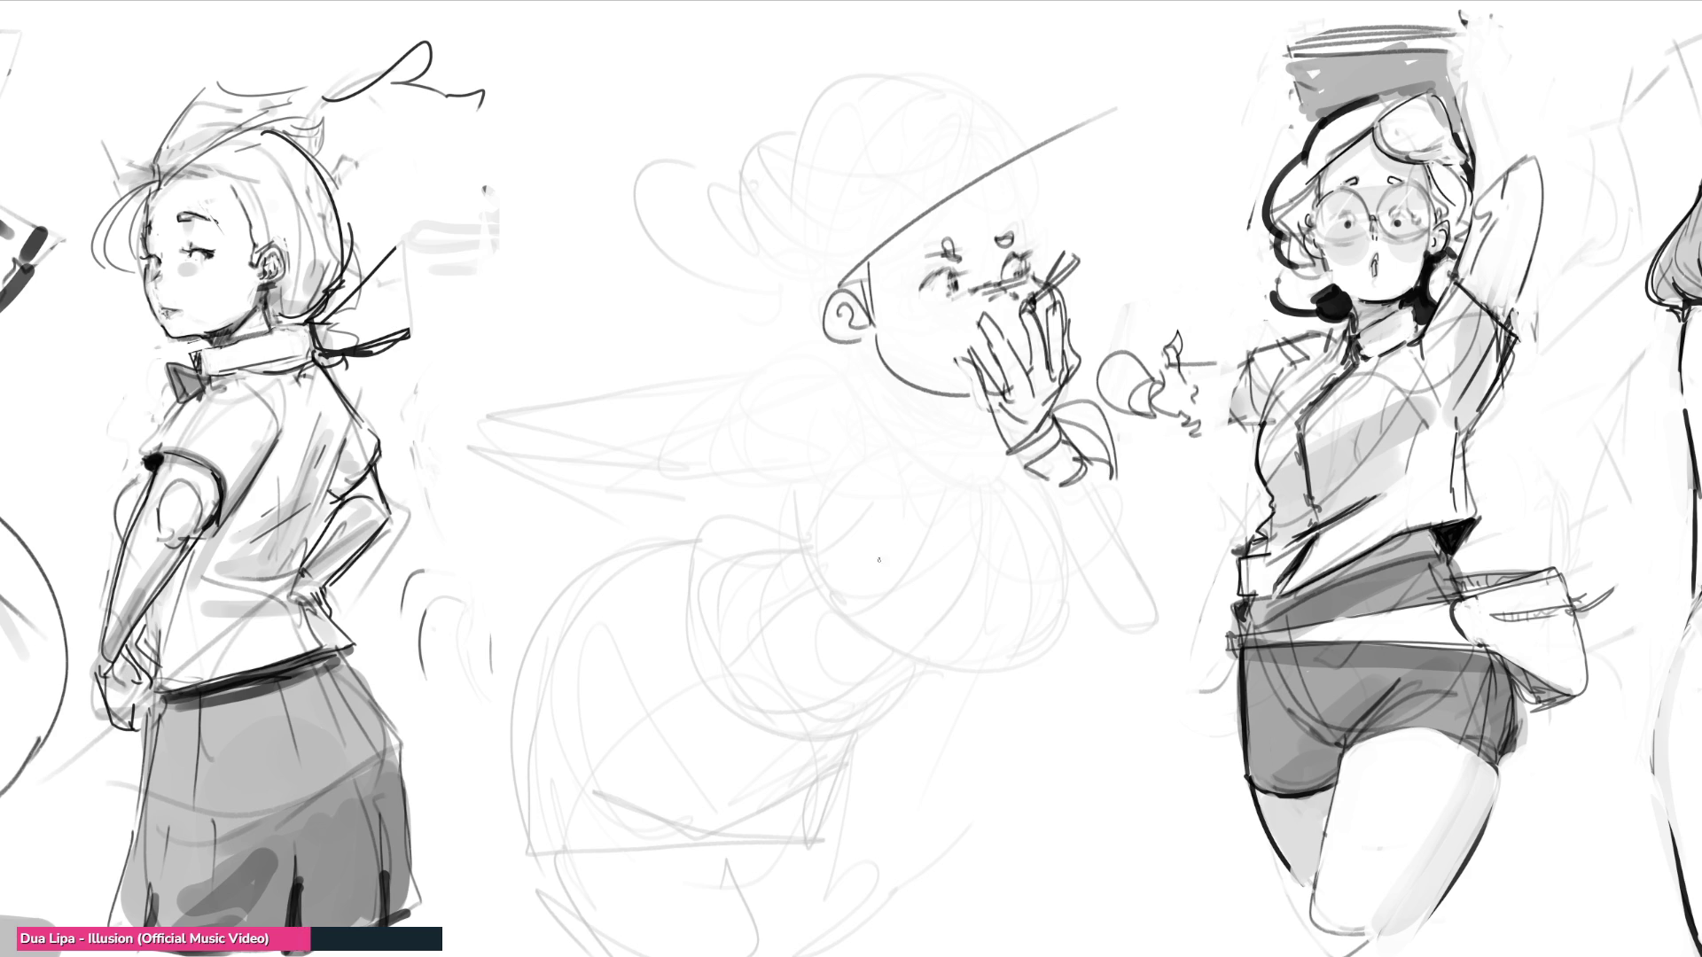
Step: Ink the jaw curve under the ear, the hand's lower edge and the wrist lines
mouse_move(863, 328)
mouse_down()
mouse_move(853, 347)
mouse_move(912, 448)
mouse_up()
mouse_move(978, 418)
mouse_down()
mouse_move(984, 446)
mouse_move(1008, 434)
mouse_move(943, 458)
mouse_up()
drag(900, 388, 962, 405)
mouse_move(960, 399)
mouse_down()
mouse_move(964, 450)
mouse_move(991, 413)
mouse_up()
drag(957, 409, 982, 464)
mouse_move(849, 354)
mouse_down()
mouse_move(791, 405)
mouse_move(864, 418)
mouse_up()
mouse_move(867, 420)
mouse_down()
mouse_move(817, 443)
mouse_move(798, 554)
mouse_up()
Step: Sketch the collar shape, rounded body arcs and a small zigzag and curl below
mouse_move(803, 452)
mouse_down()
mouse_move(848, 609)
mouse_move(1000, 626)
mouse_up()
mouse_move(1047, 492)
mouse_down()
mouse_move(1053, 585)
mouse_move(995, 628)
mouse_up()
drag(1007, 622, 956, 641)
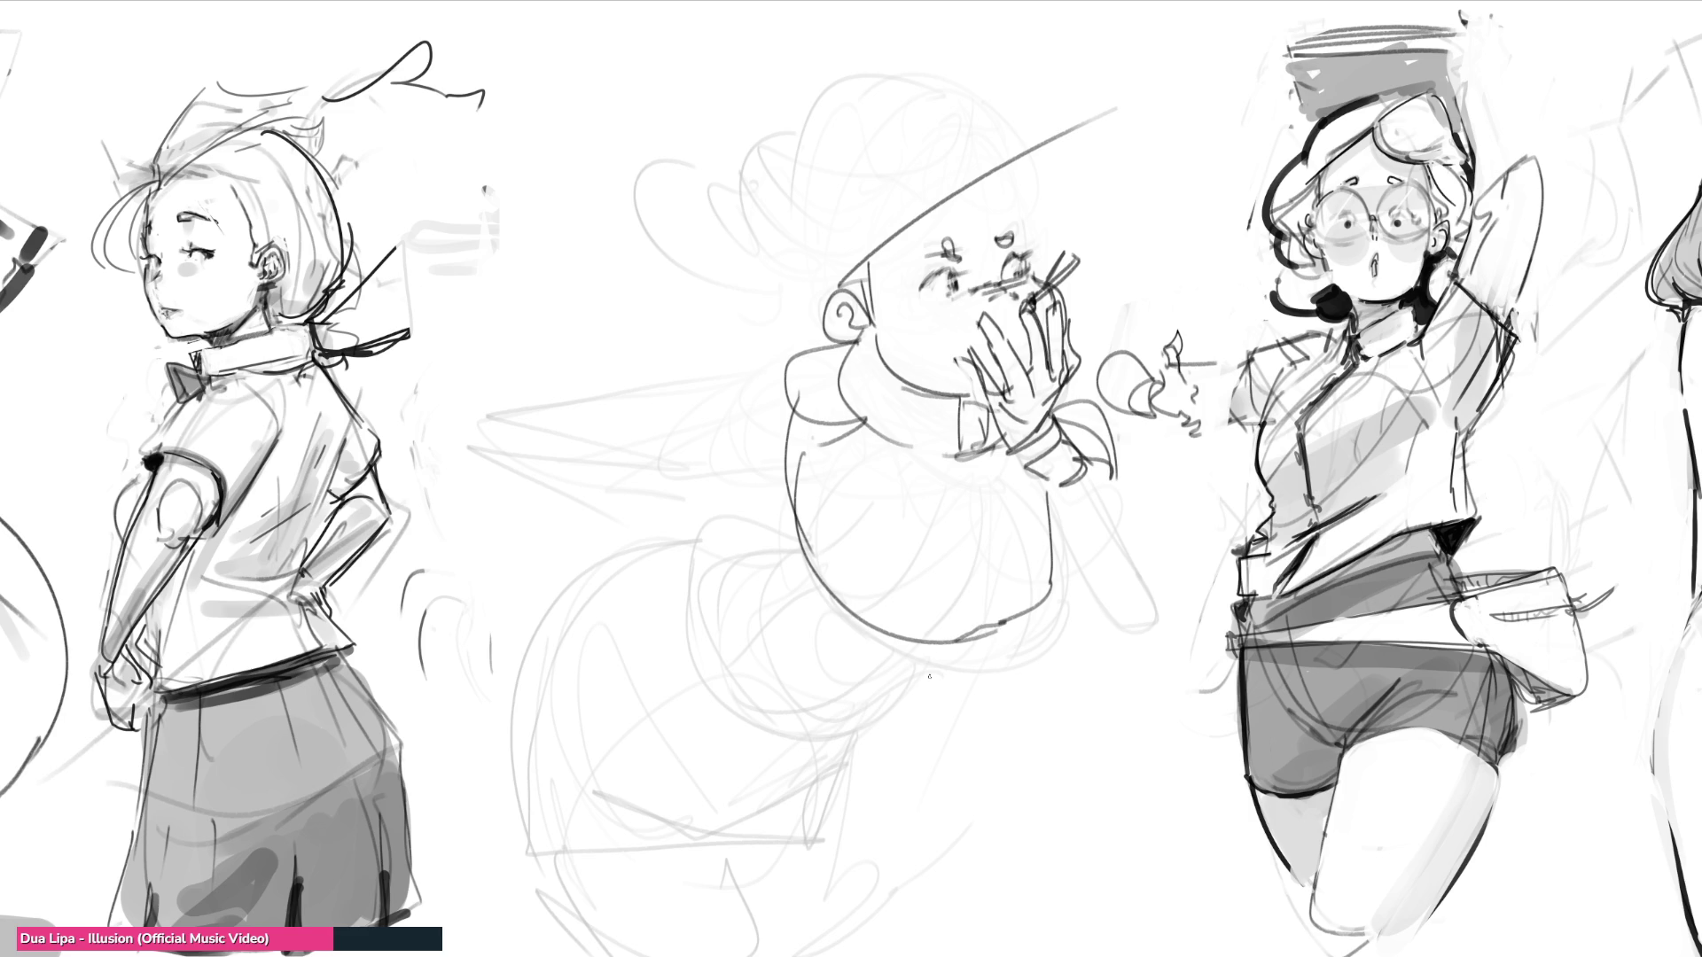
mouse_move(796, 500)
mouse_down()
mouse_move(759, 514)
mouse_move(856, 703)
mouse_move(901, 671)
mouse_move(919, 735)
mouse_move(1016, 629)
mouse_up()
drag(984, 665, 953, 700)
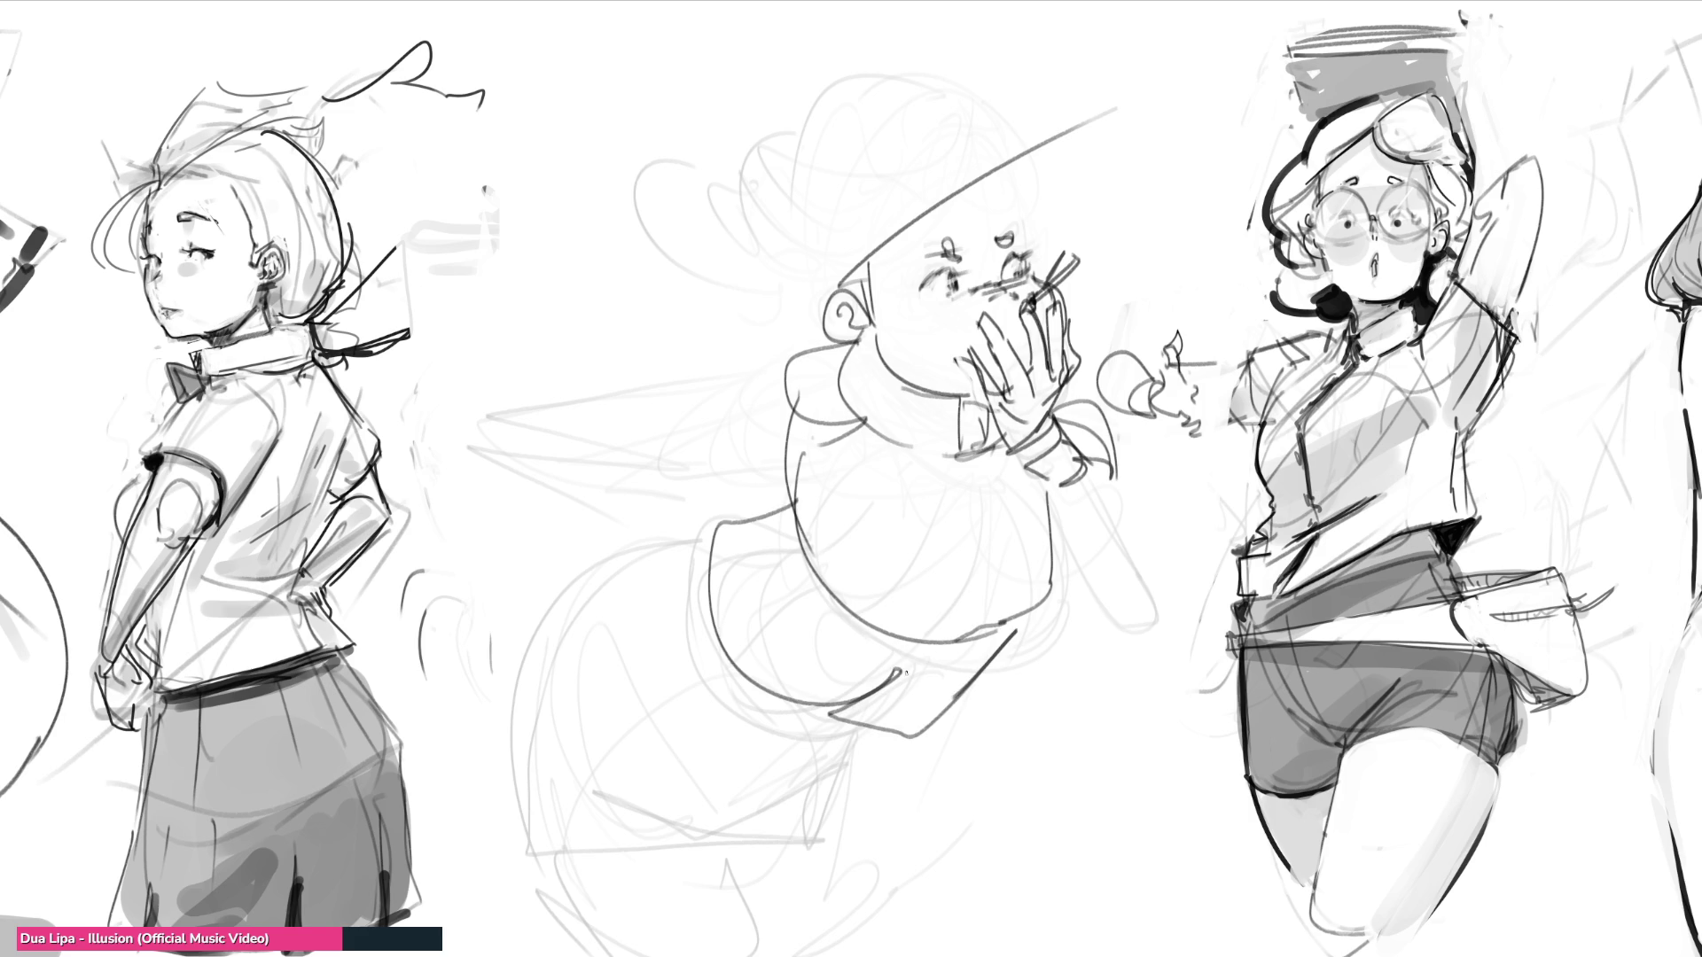
drag(837, 622, 922, 683)
mouse_move(706, 616)
mouse_down()
mouse_move(758, 722)
mouse_move(779, 697)
mouse_move(795, 760)
mouse_up()
drag(654, 742, 707, 737)
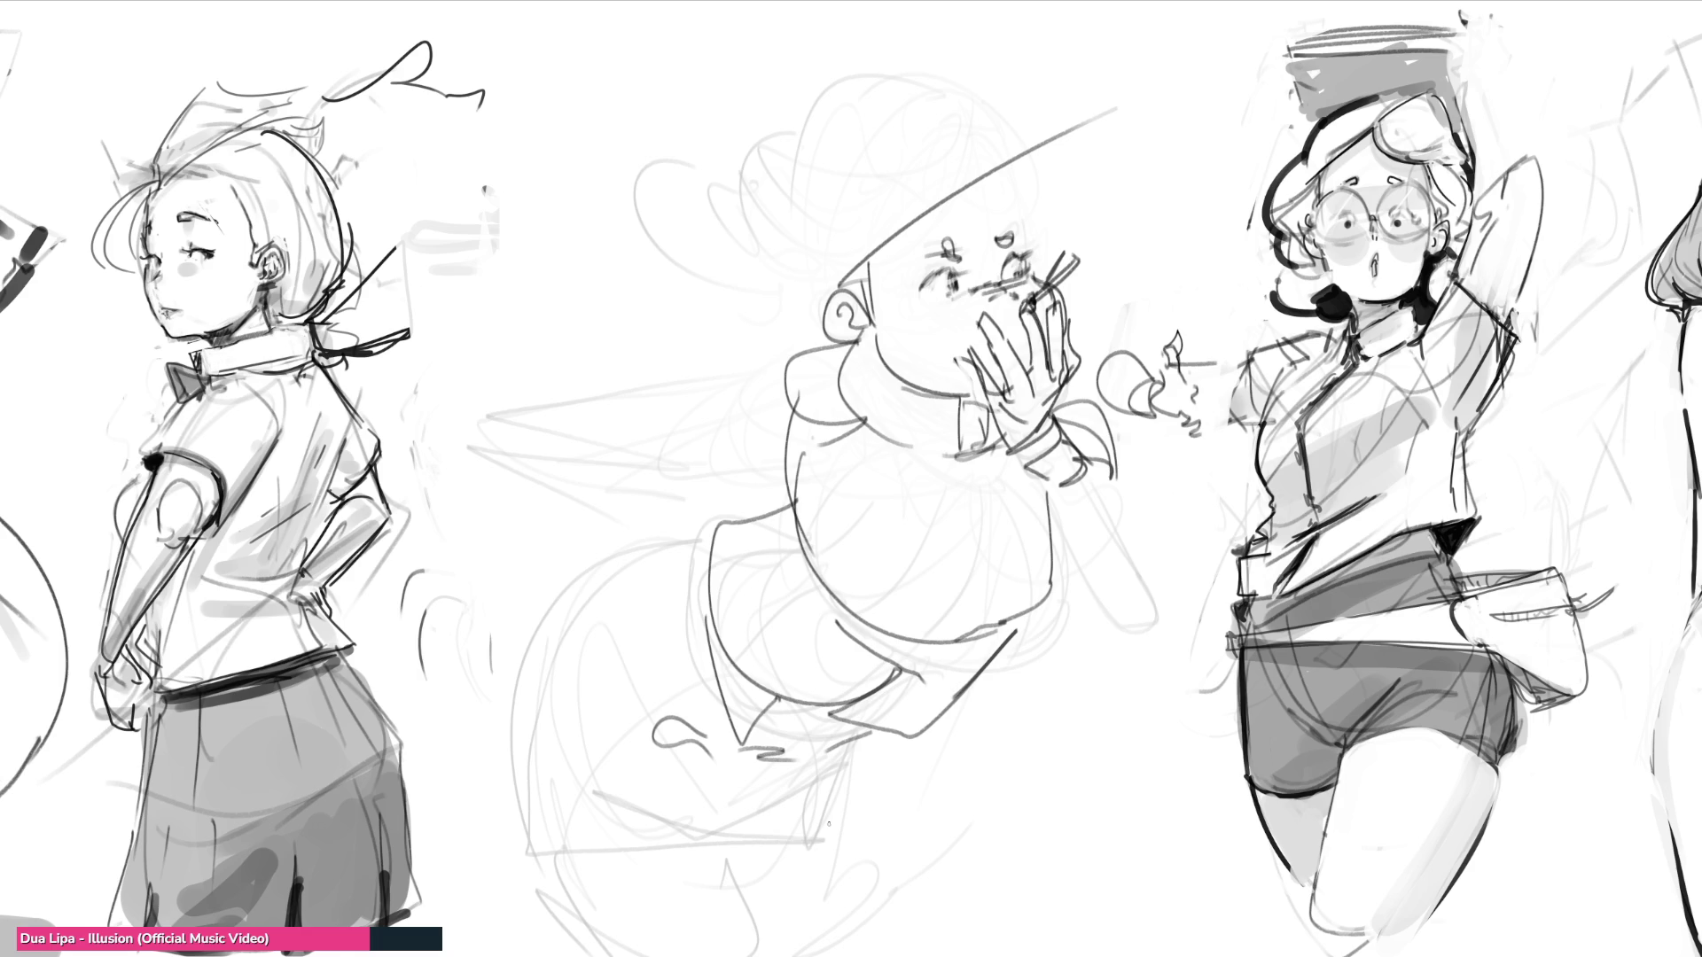
Step: Draw a tall cone hat over the head, then soft-erase the whole middle figure faint
mouse_move(802, 286)
mouse_down()
mouse_move(771, 145)
mouse_move(823, 302)
mouse_up()
drag(700, 265, 872, 137)
mouse_move(709, 237)
mouse_down()
mouse_move(925, 59)
mouse_move(982, 217)
mouse_up()
drag(964, 68, 1022, 241)
drag(977, 104, 1048, 275)
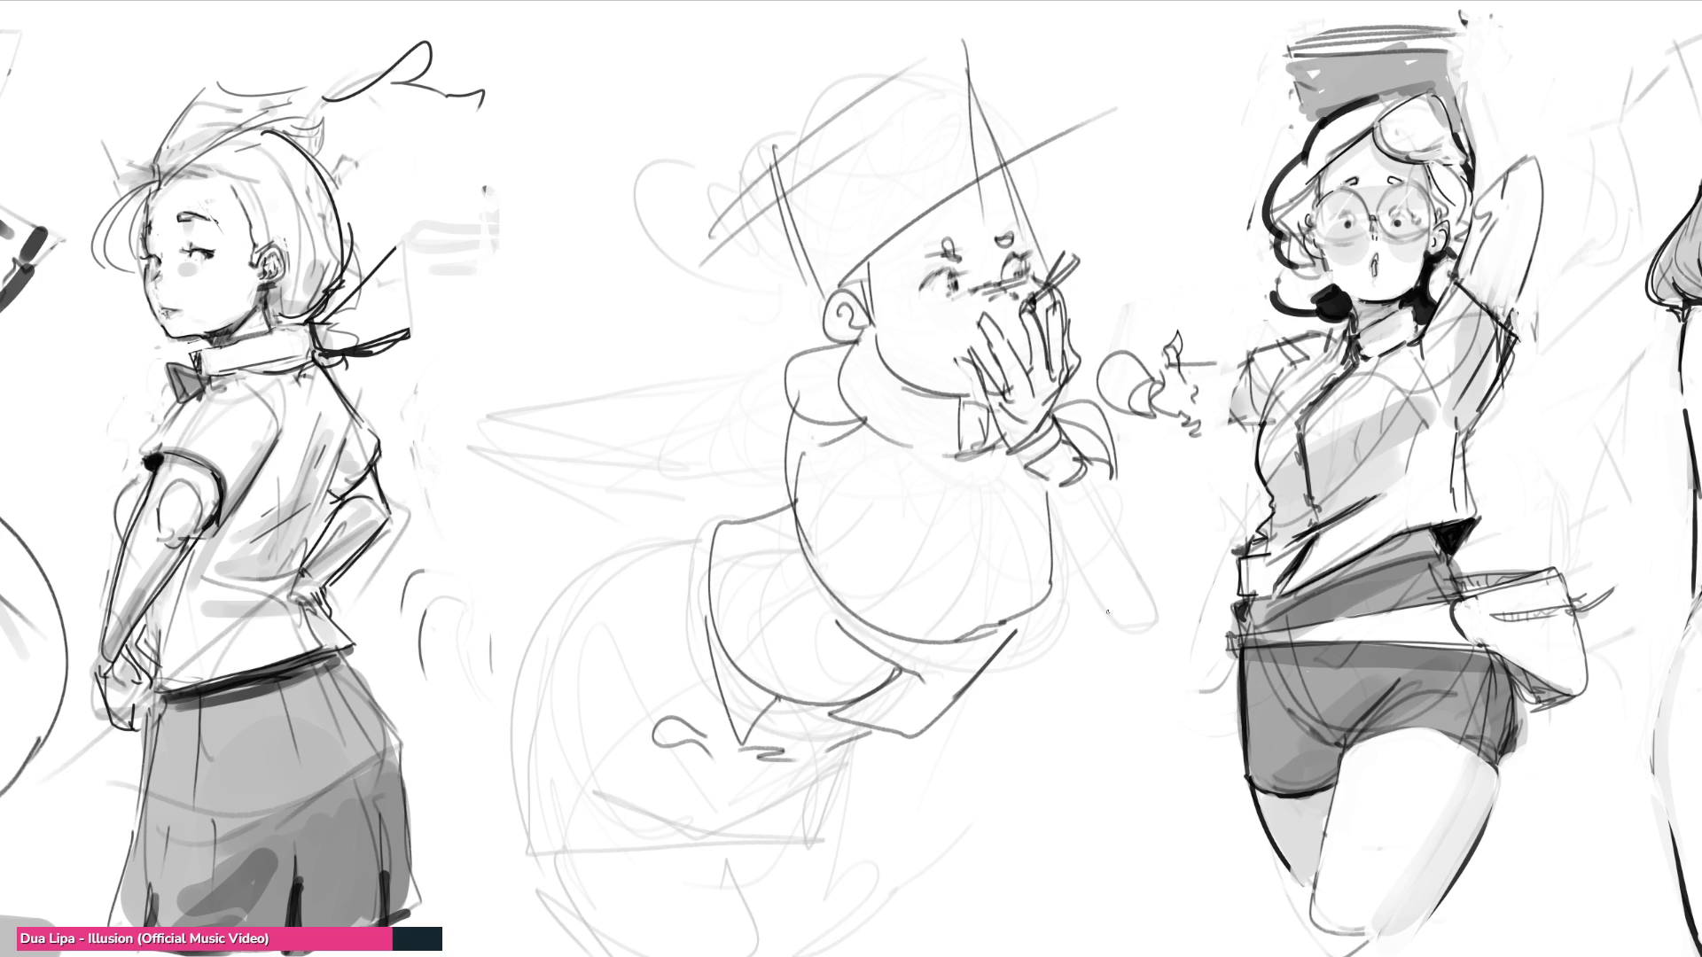
mouse_move(1115, 500)
mouse_down()
mouse_move(975, 178)
mouse_move(685, 479)
mouse_move(1230, 509)
mouse_move(1034, 733)
mouse_move(689, 654)
mouse_move(753, 144)
mouse_move(1046, 353)
mouse_move(705, 643)
mouse_up()
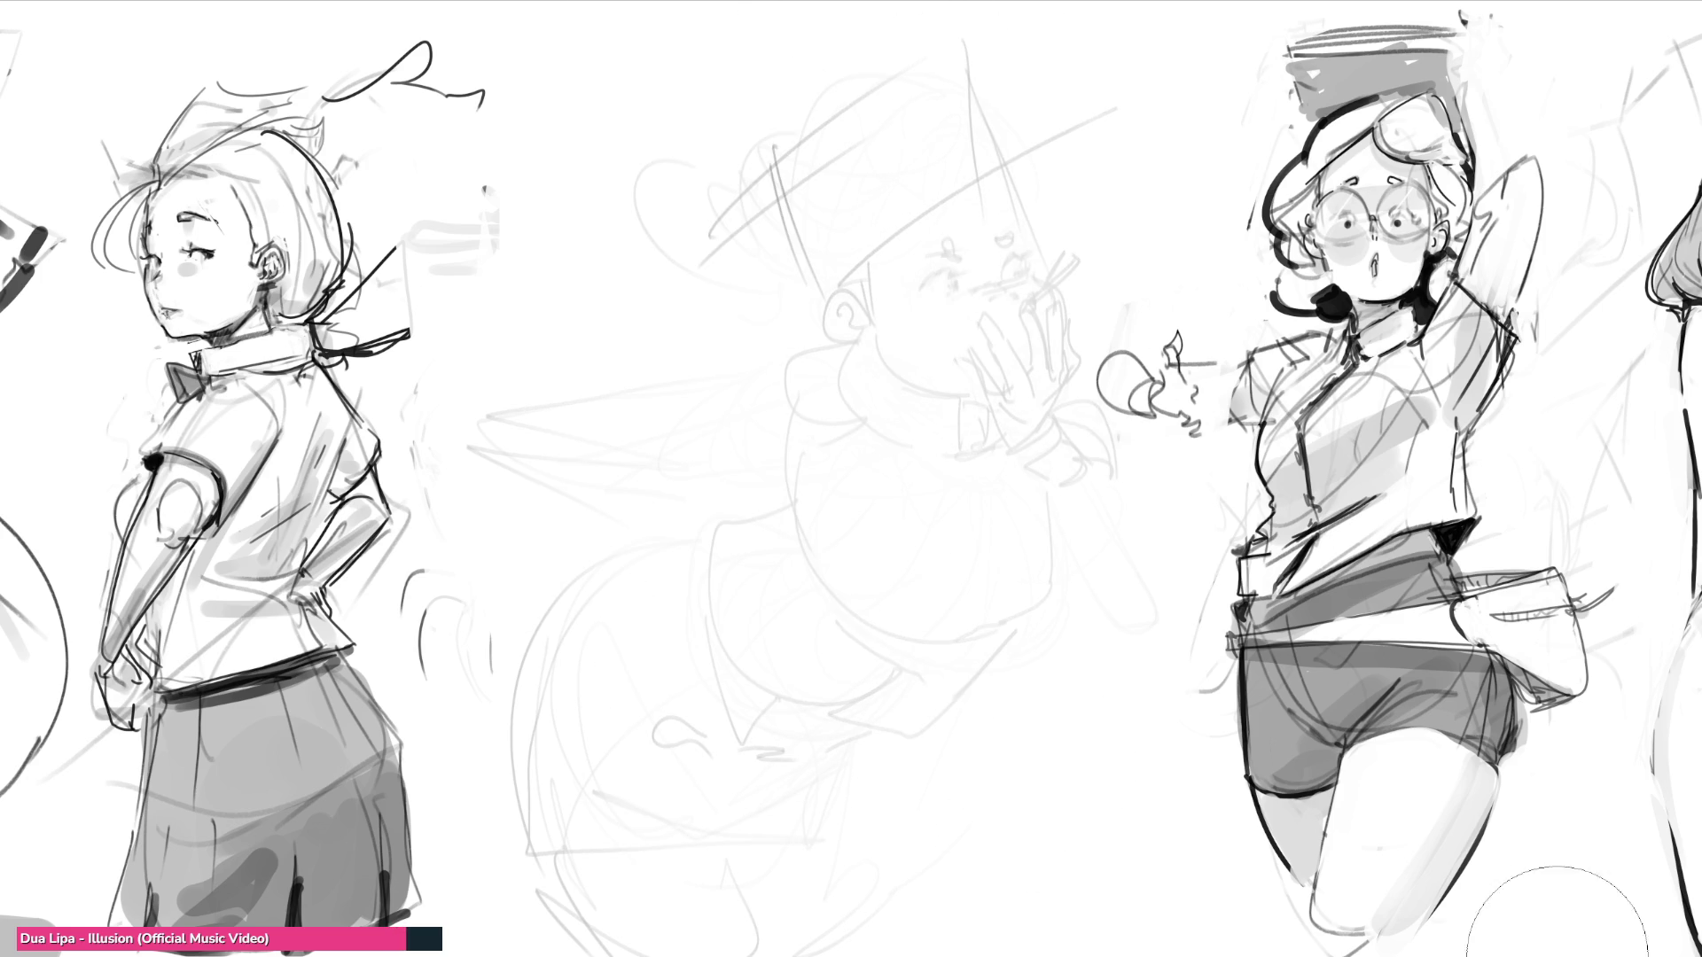
Step: With a fine tip, sketch a new small face with forehead, nose, chin and ear
key(e)
mouse_move(827, 164)
mouse_down()
mouse_move(901, 124)
mouse_move(857, 173)
mouse_move(840, 234)
mouse_up()
drag(932, 133, 935, 184)
drag(817, 151, 833, 111)
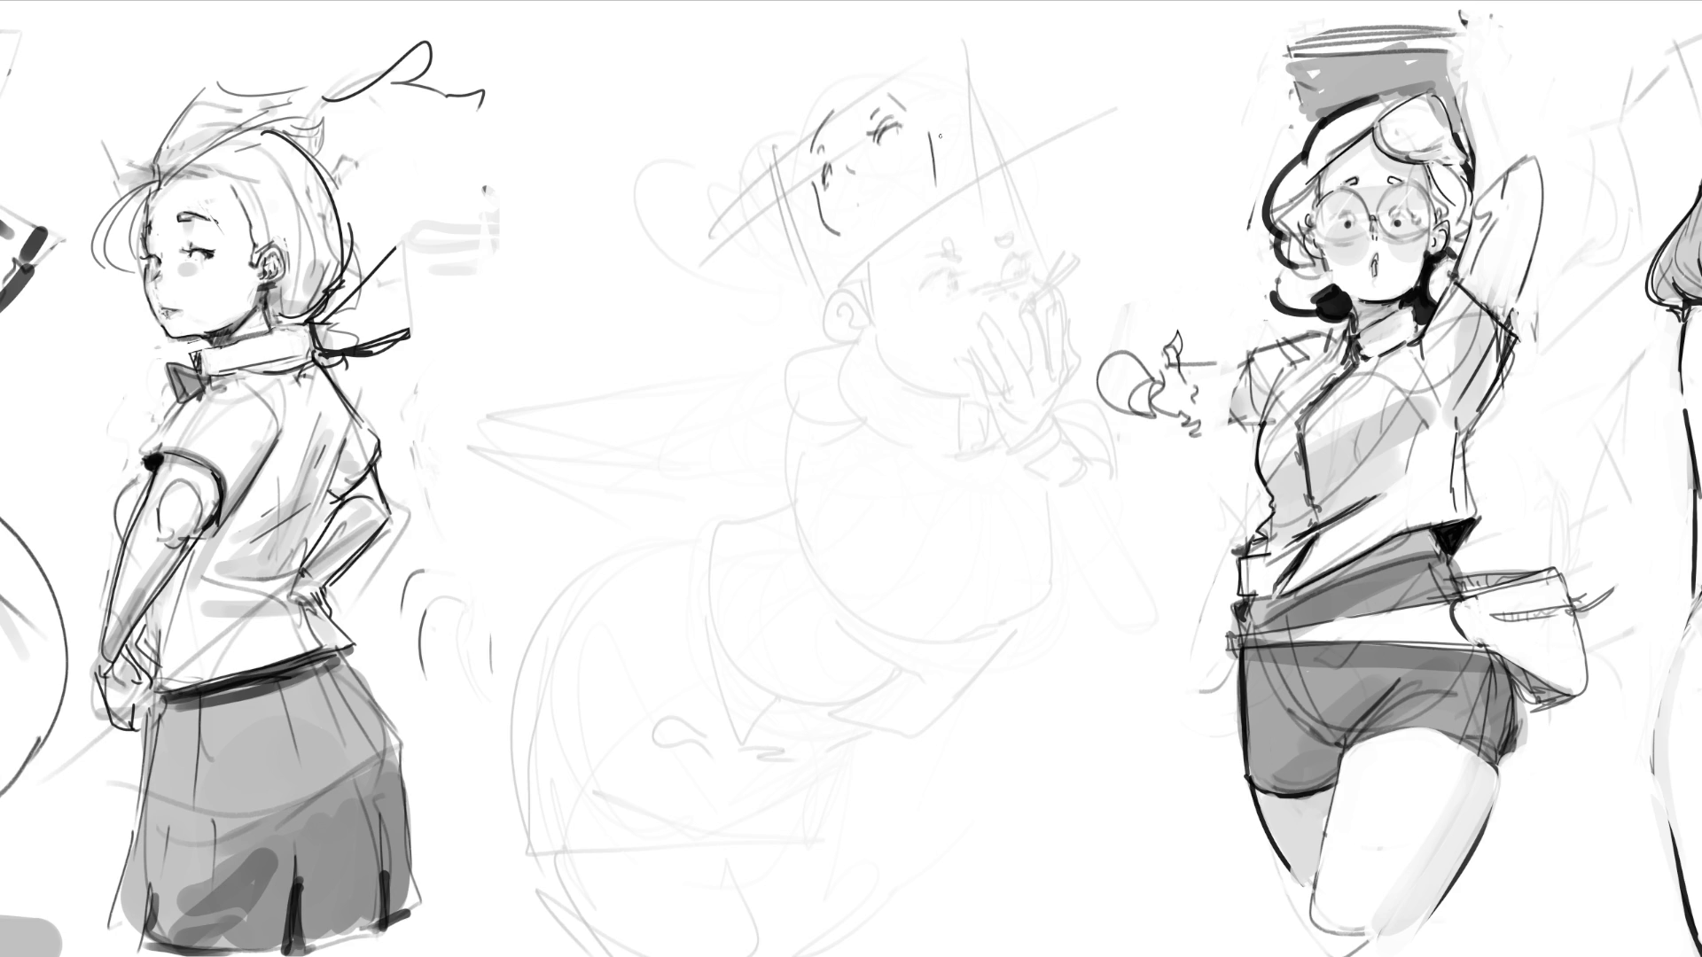
drag(856, 188, 865, 244)
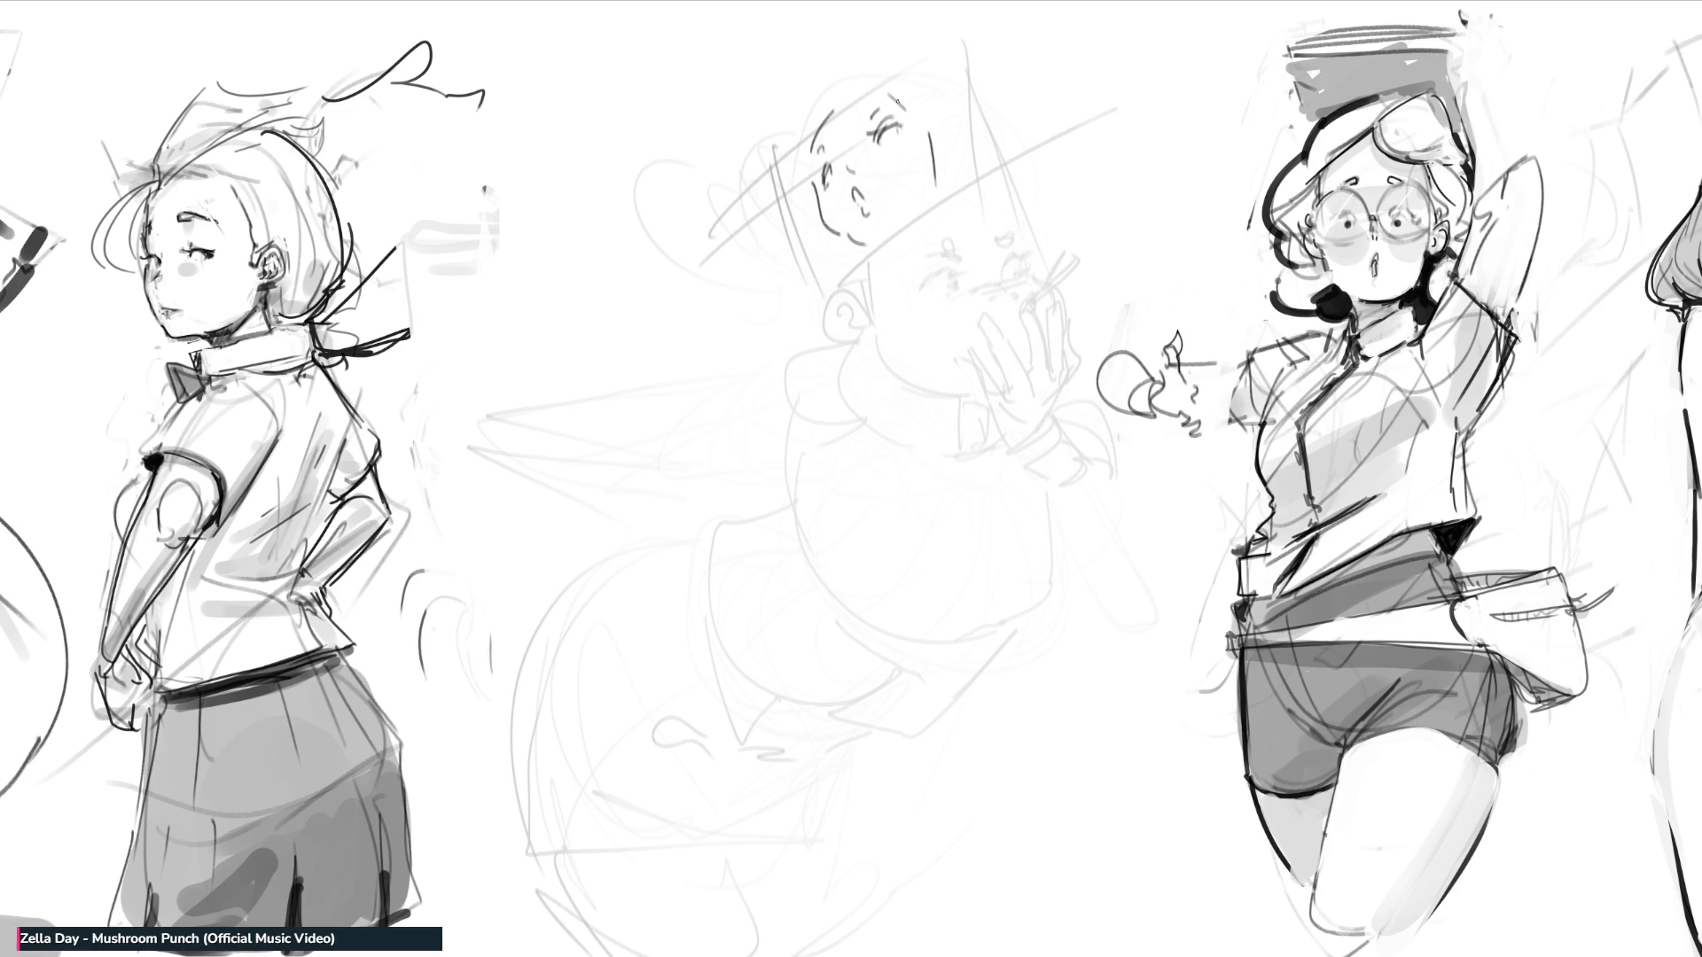
mouse_move(884, 256)
mouse_down()
mouse_move(909, 250)
mouse_move(891, 290)
mouse_up()
mouse_move(901, 258)
mouse_down()
mouse_move(903, 295)
mouse_move(924, 235)
mouse_move(956, 272)
mouse_up()
drag(946, 165, 961, 180)
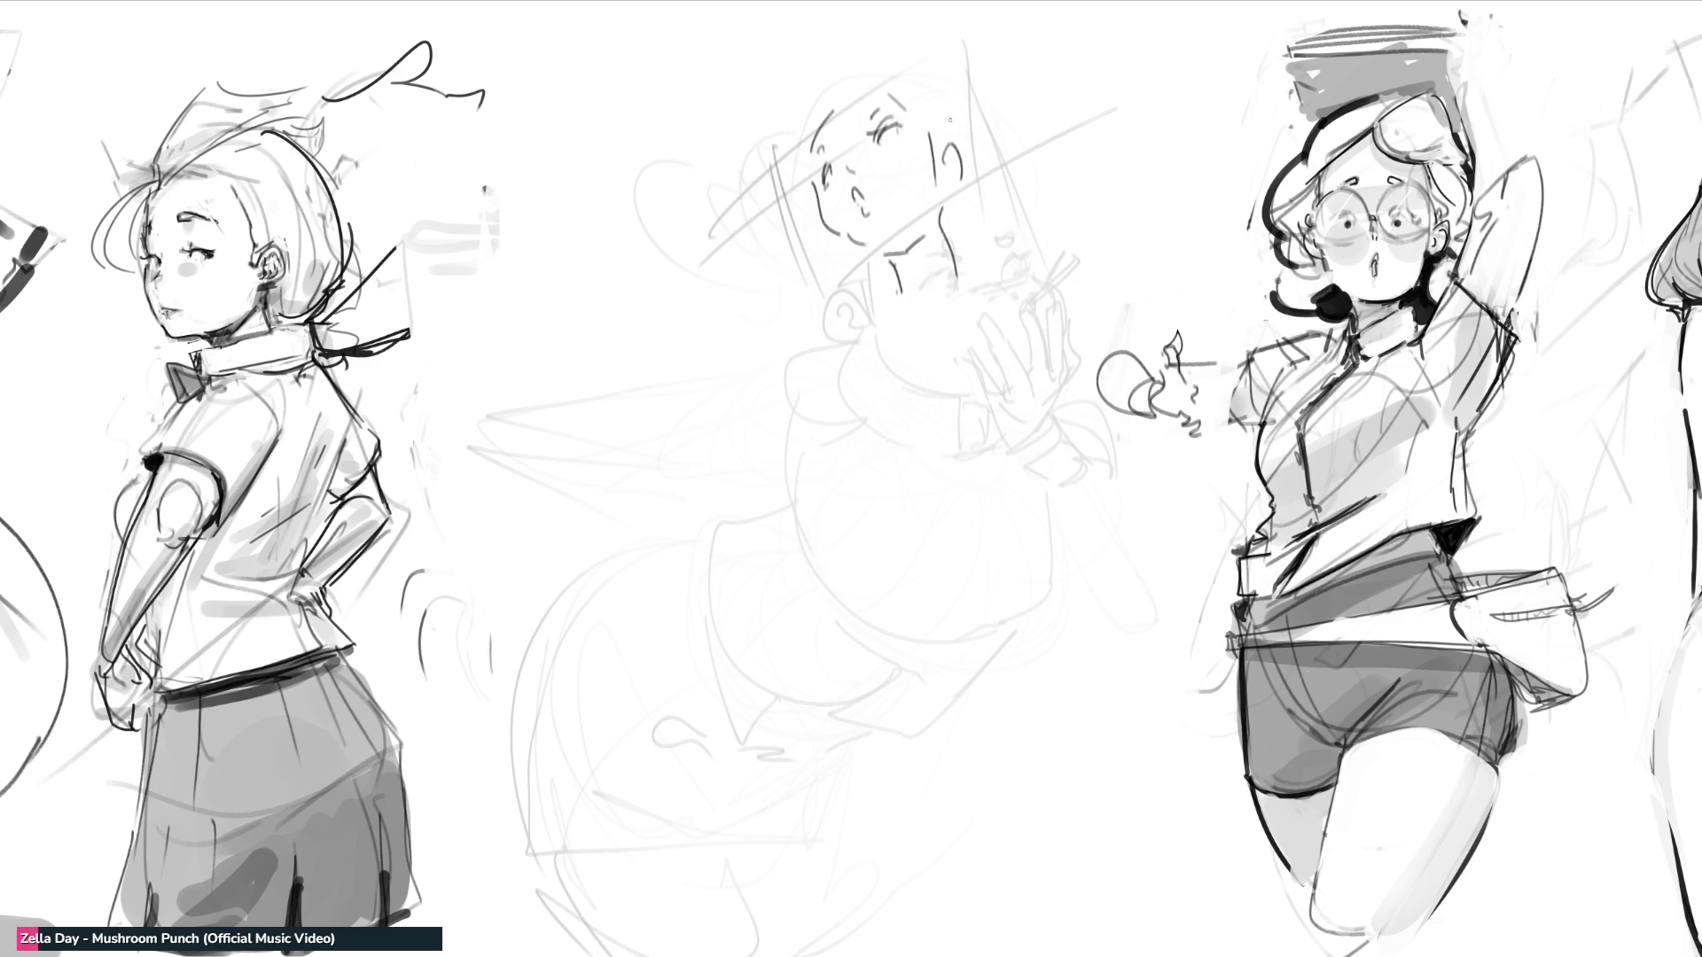
Step: Rough in the mouth area, left cheek, neckline and both torso sides
mouse_move(906, 324)
mouse_down()
mouse_move(1035, 255)
mouse_move(1052, 341)
mouse_up()
mouse_move(858, 284)
mouse_down()
mouse_move(886, 310)
mouse_move(797, 375)
mouse_up()
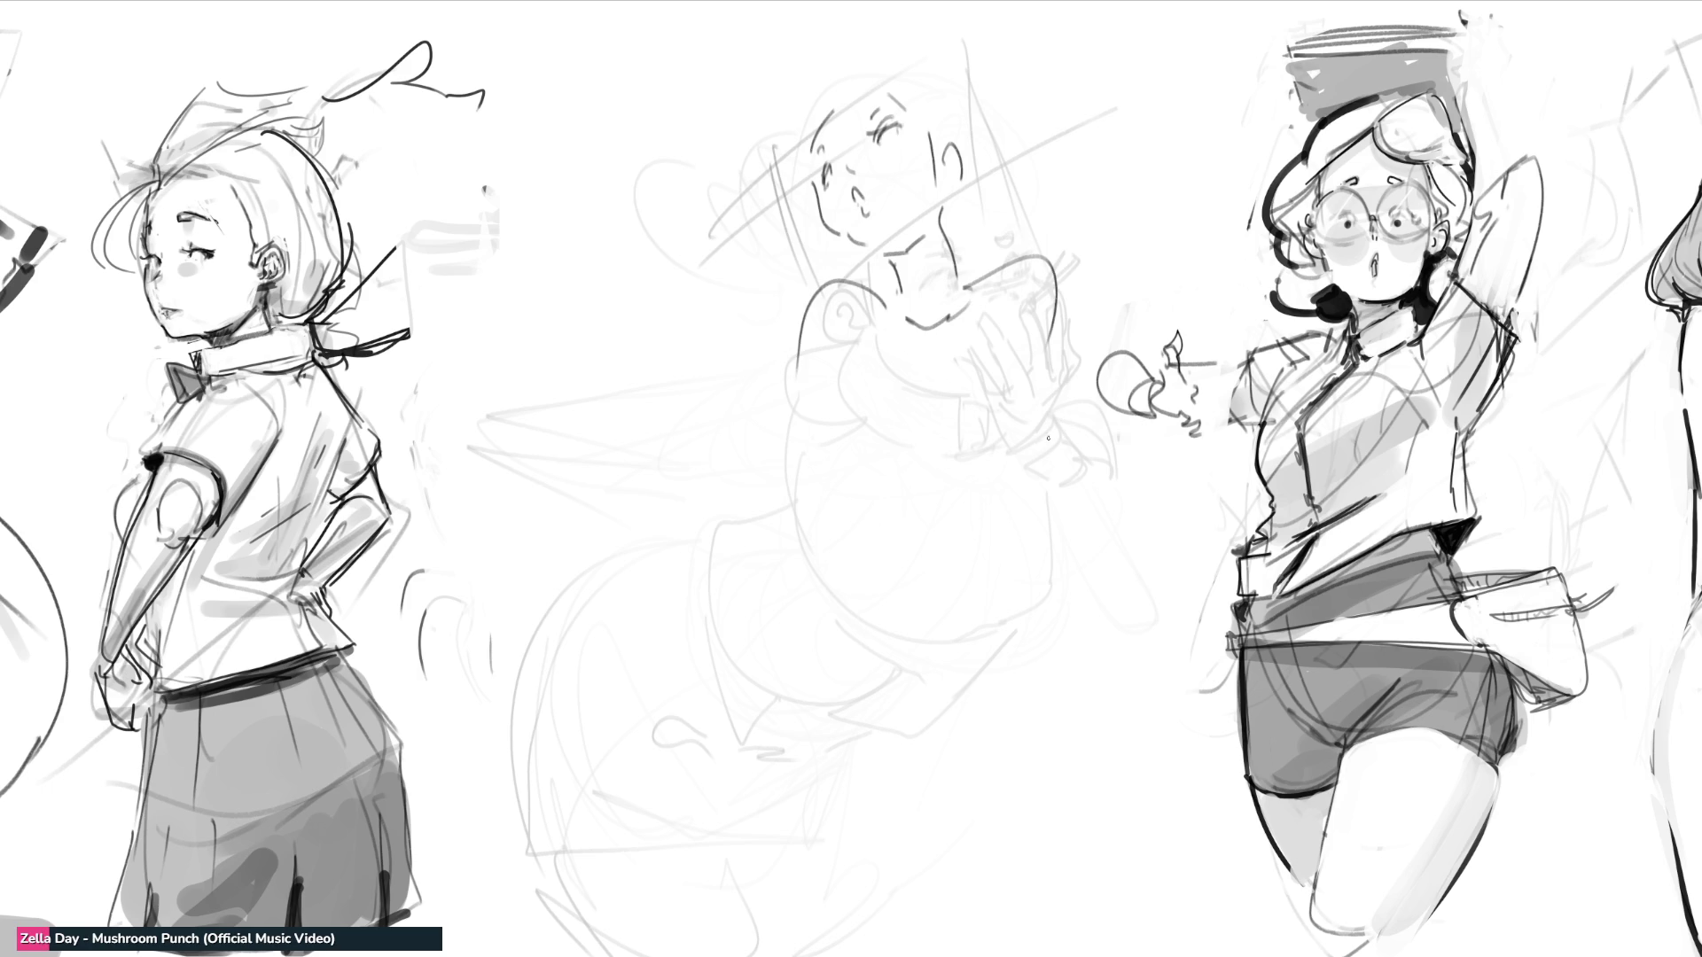
mouse_move(896, 304)
mouse_down()
mouse_move(991, 359)
mouse_move(999, 316)
mouse_move(864, 426)
mouse_move(855, 464)
mouse_move(1039, 494)
mouse_up()
drag(1028, 383, 1017, 510)
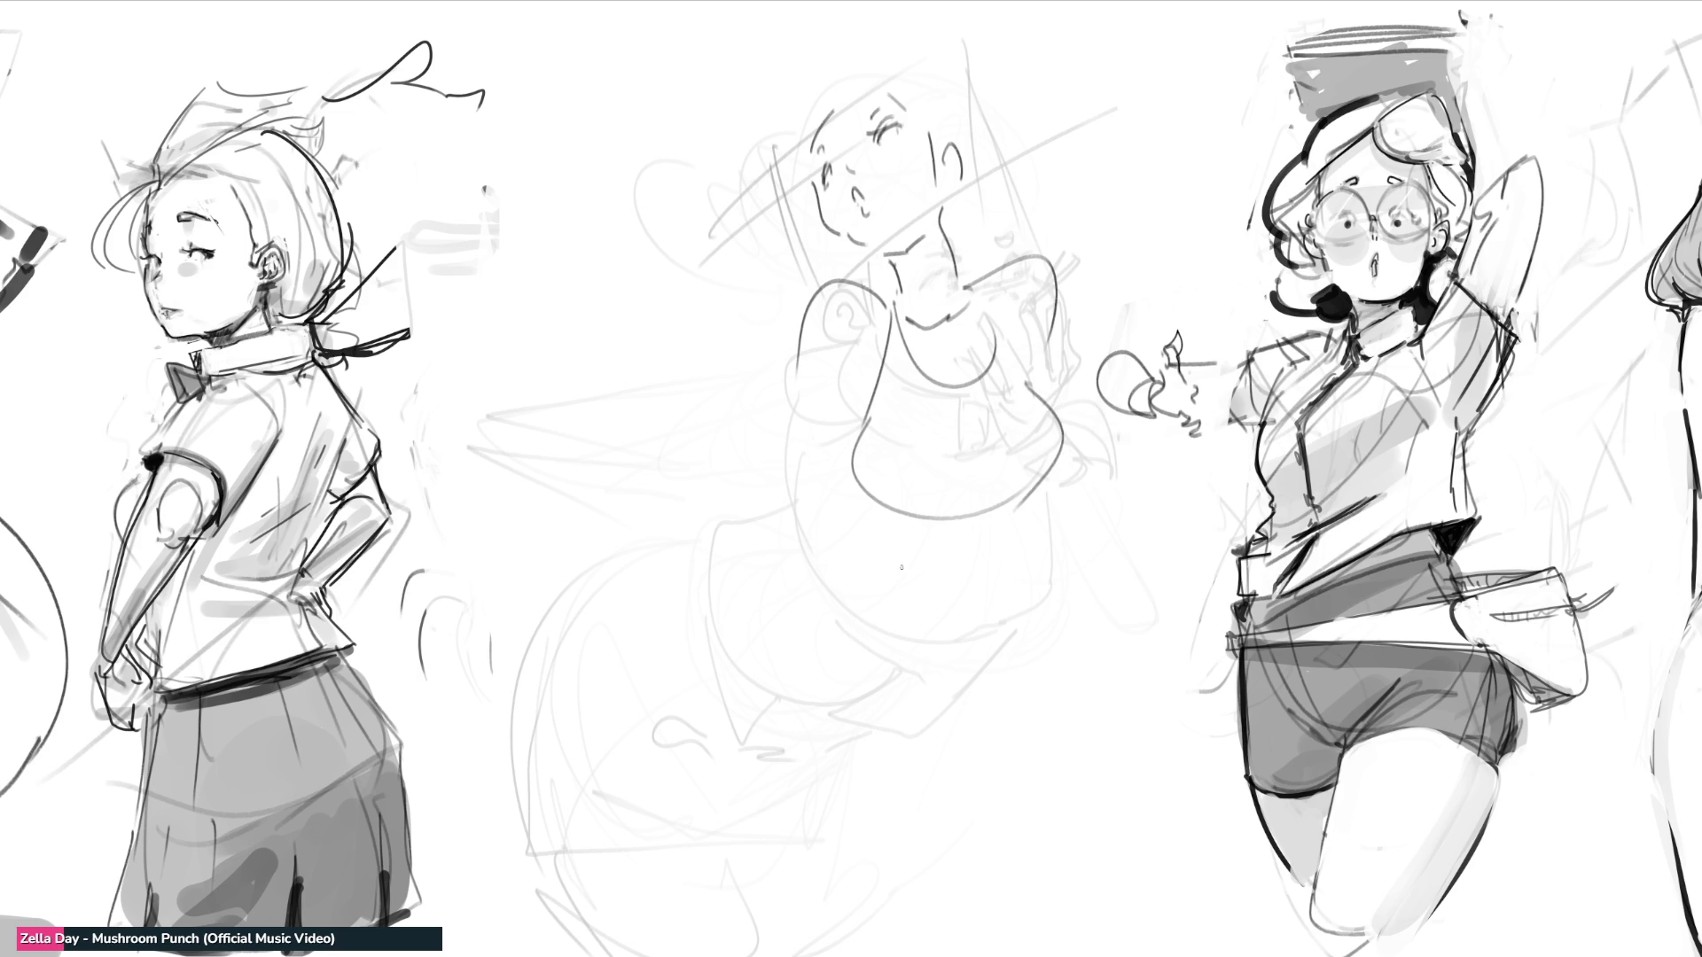
drag(1047, 474, 1113, 465)
drag(1119, 461, 1088, 554)
Step: Sketch the lower-body outline, hooked lower edge and long leg lines
mouse_move(857, 436)
mouse_down()
mouse_move(797, 484)
mouse_move(1040, 529)
mouse_move(923, 558)
mouse_move(1032, 530)
mouse_move(904, 610)
mouse_up()
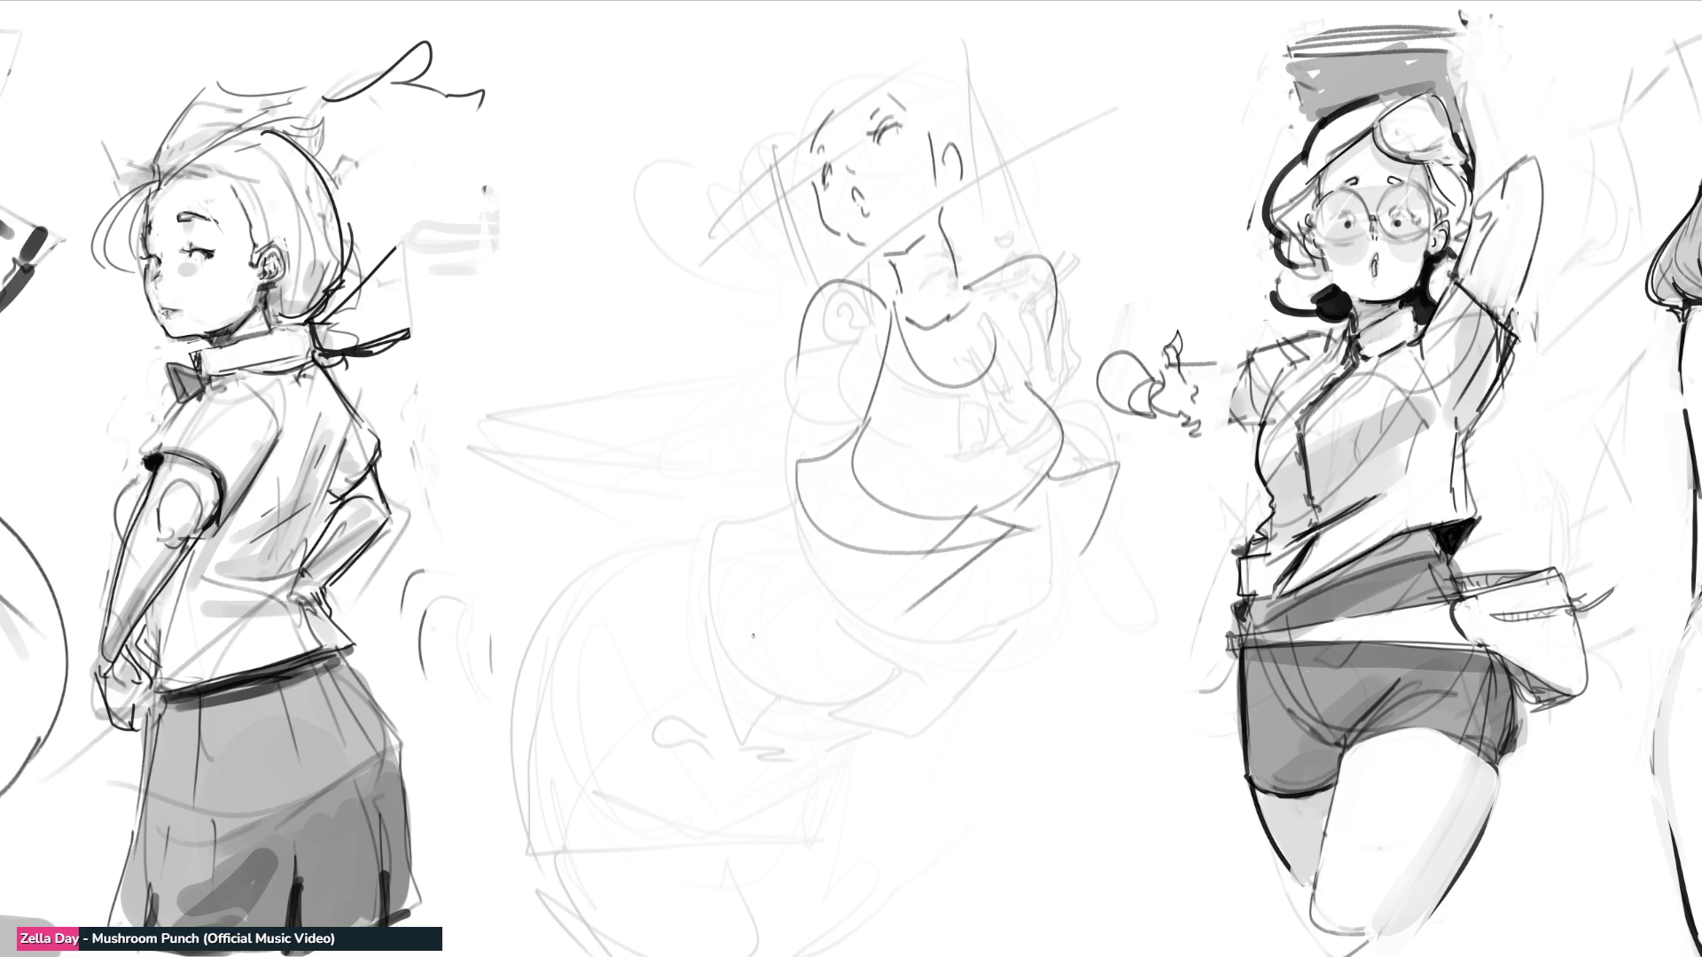
mouse_move(793, 502)
mouse_down()
mouse_move(709, 649)
mouse_move(873, 729)
mouse_up()
drag(963, 596, 1050, 700)
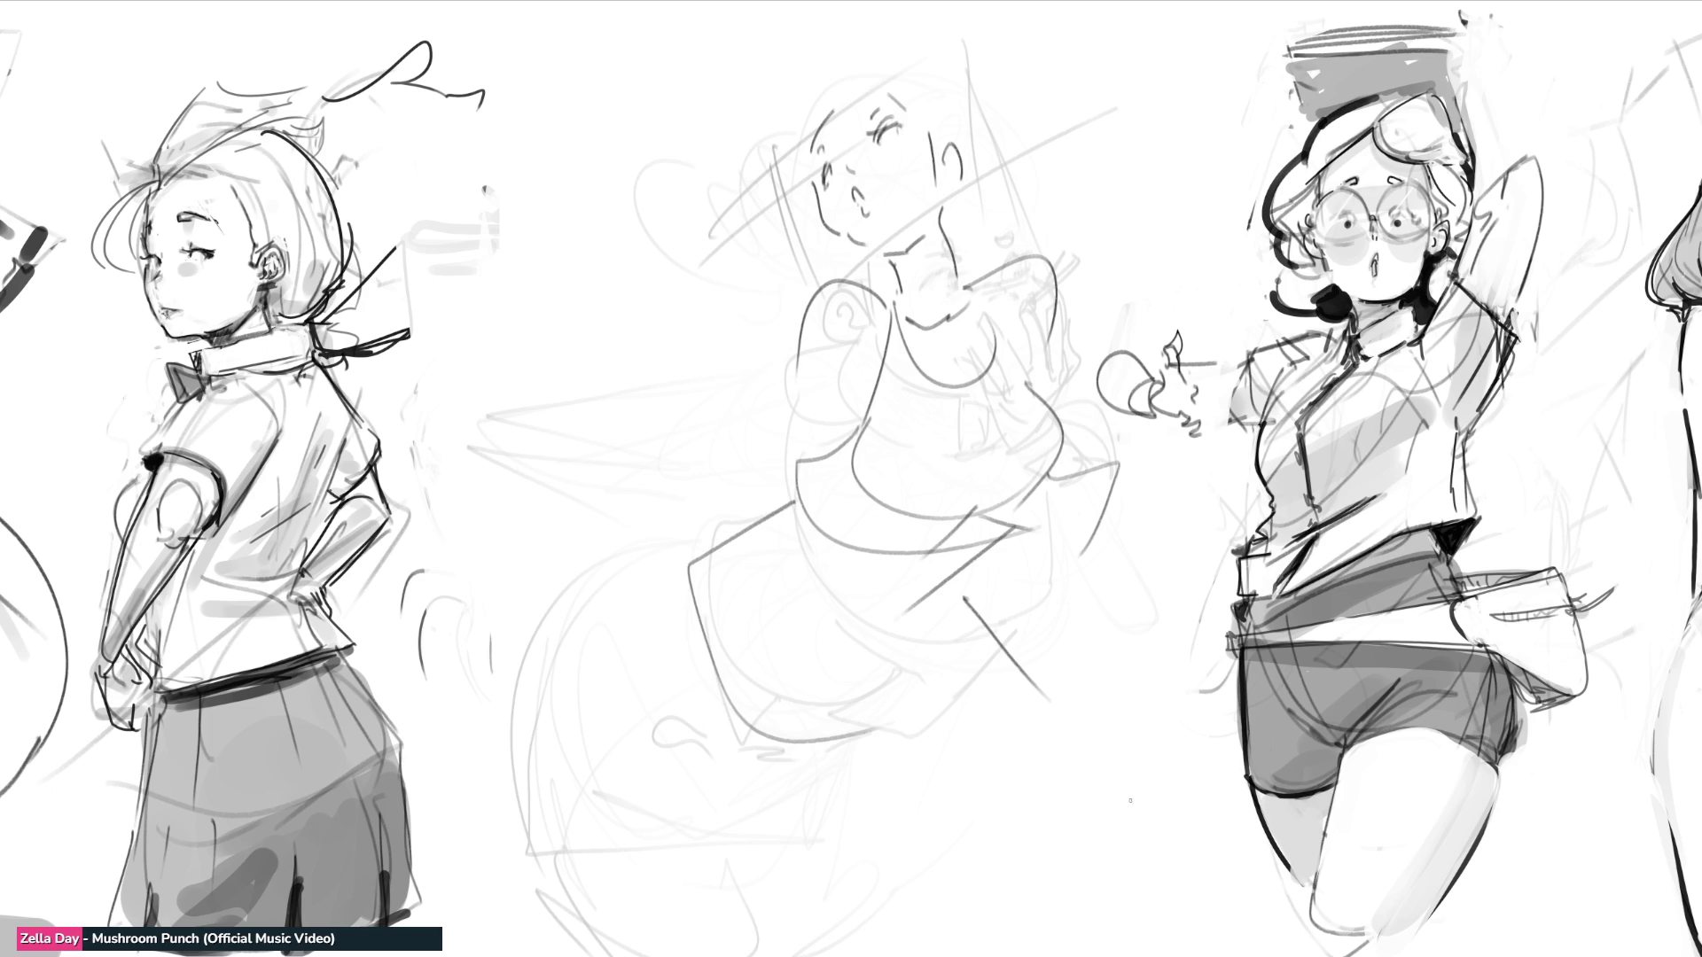
mouse_move(846, 766)
mouse_down()
mouse_move(776, 758)
mouse_move(1012, 693)
mouse_up()
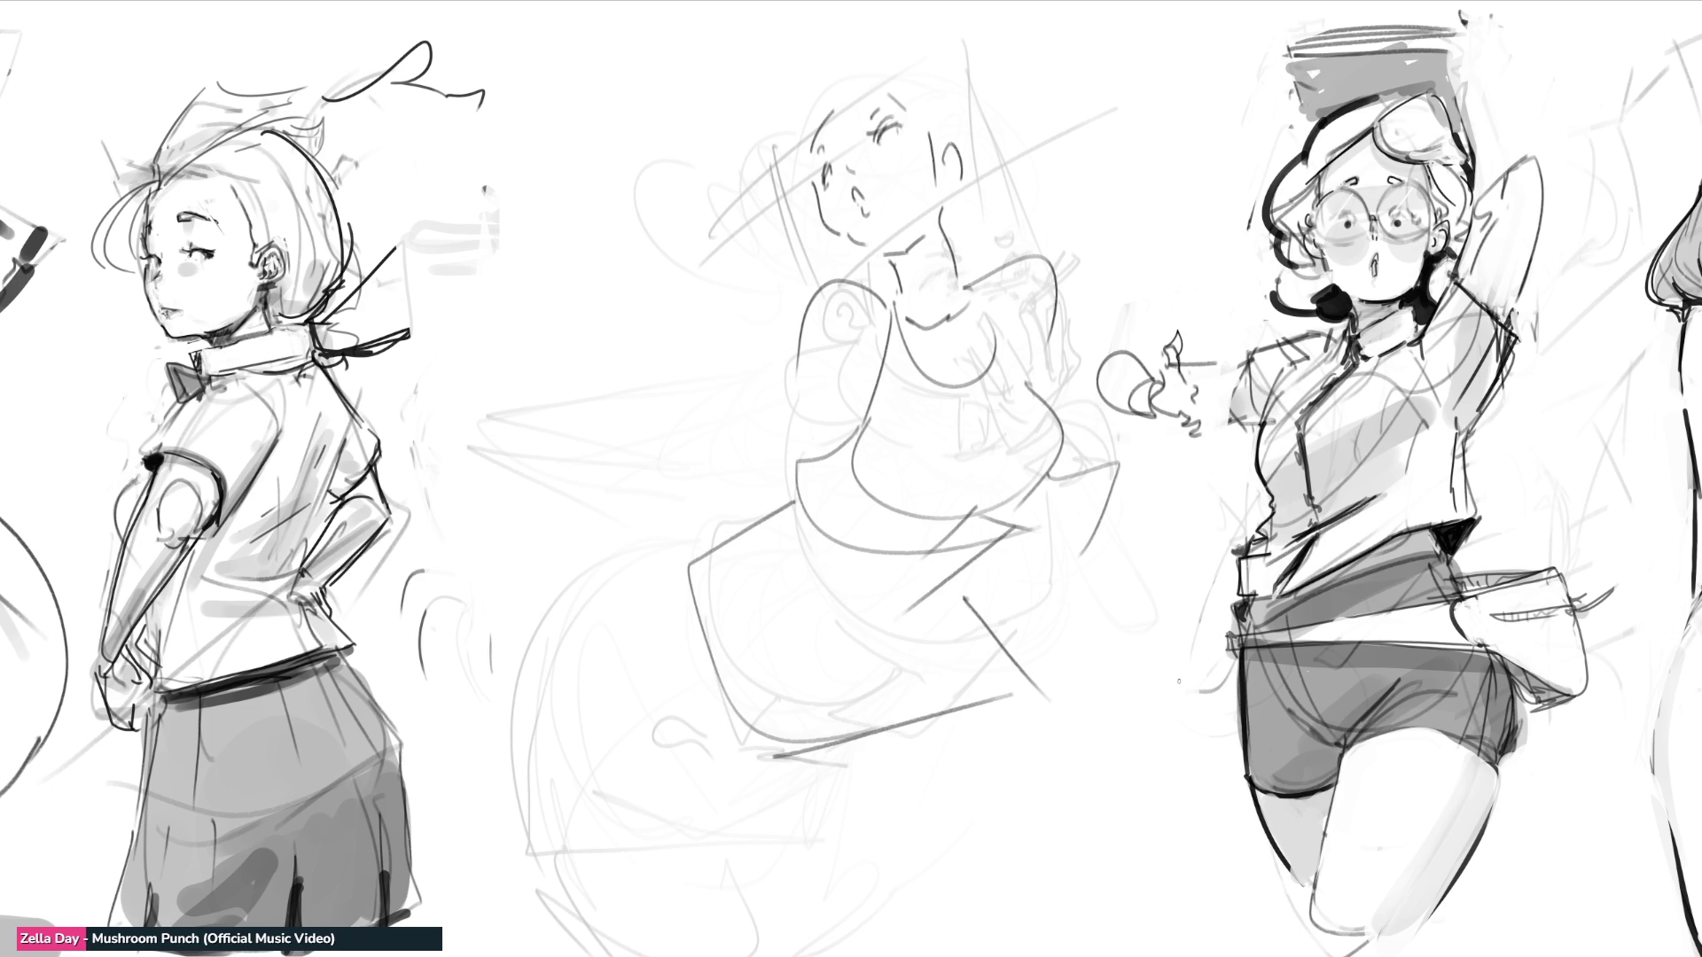
mouse_move(737, 731)
mouse_down()
mouse_move(852, 949)
mouse_move(922, 872)
mouse_up()
drag(897, 741, 921, 830)
drag(944, 771, 1038, 874)
drag(1072, 735, 1129, 836)
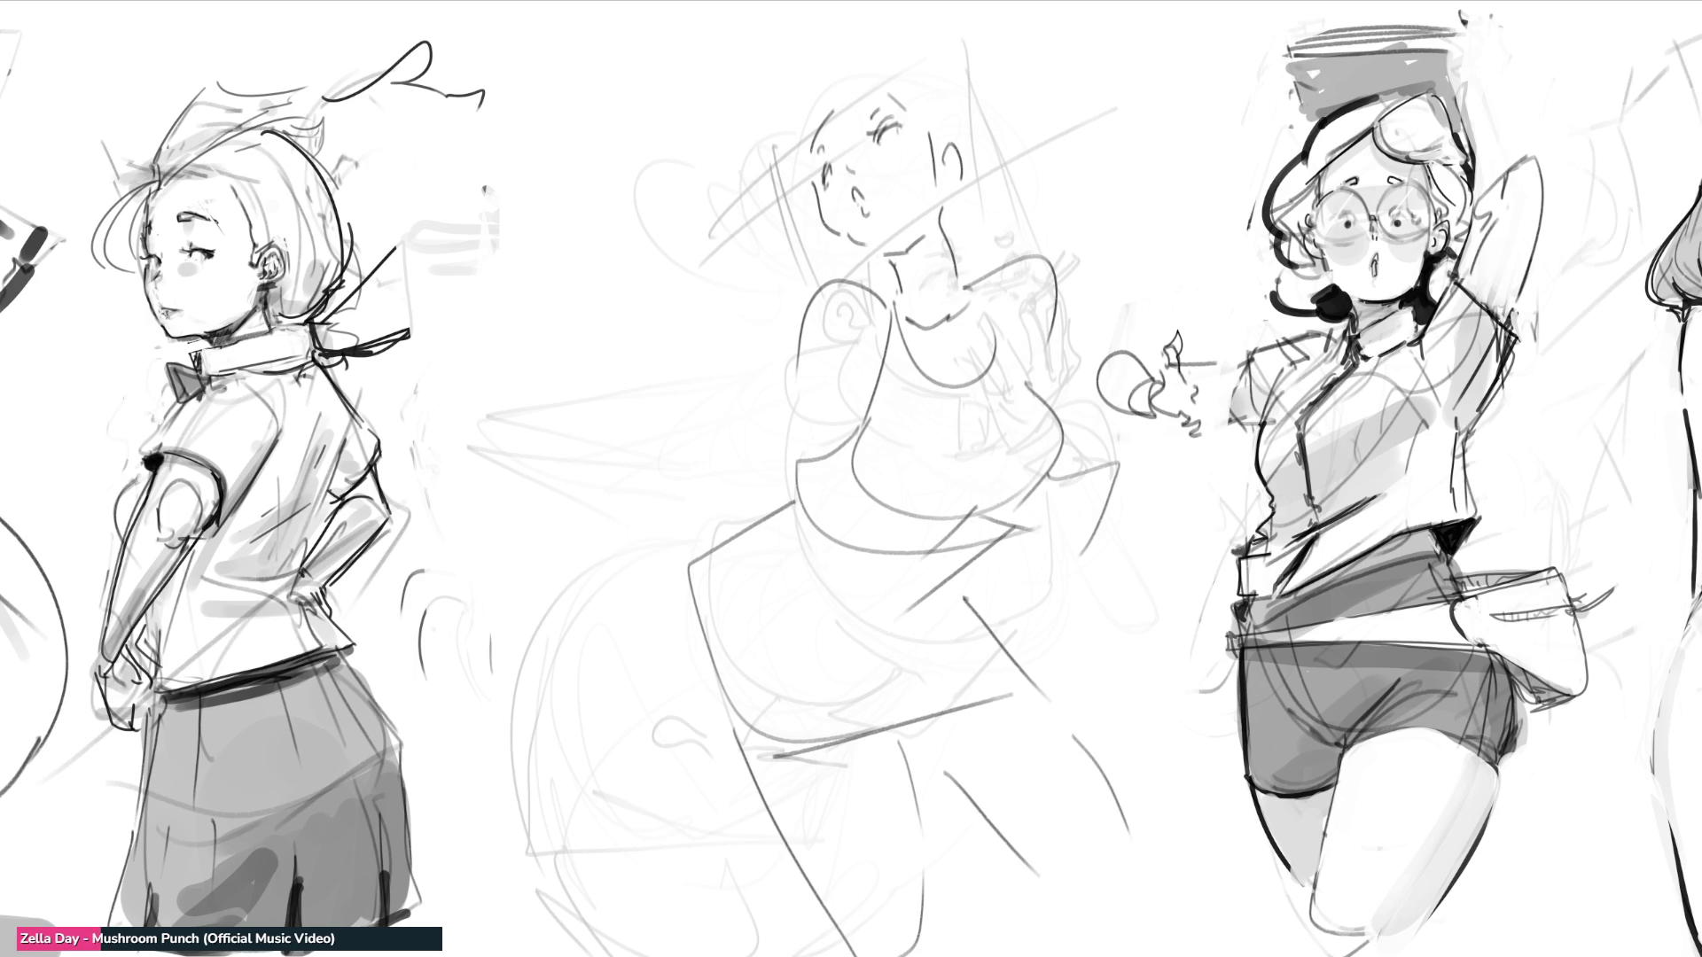
Step: Sketch a raised hand and arm, a small flower by the head, and a hat edge
mouse_move(754, 288)
mouse_down()
mouse_move(789, 286)
mouse_move(785, 318)
mouse_up()
mouse_move(755, 317)
mouse_down()
mouse_move(790, 443)
mouse_move(853, 429)
mouse_up()
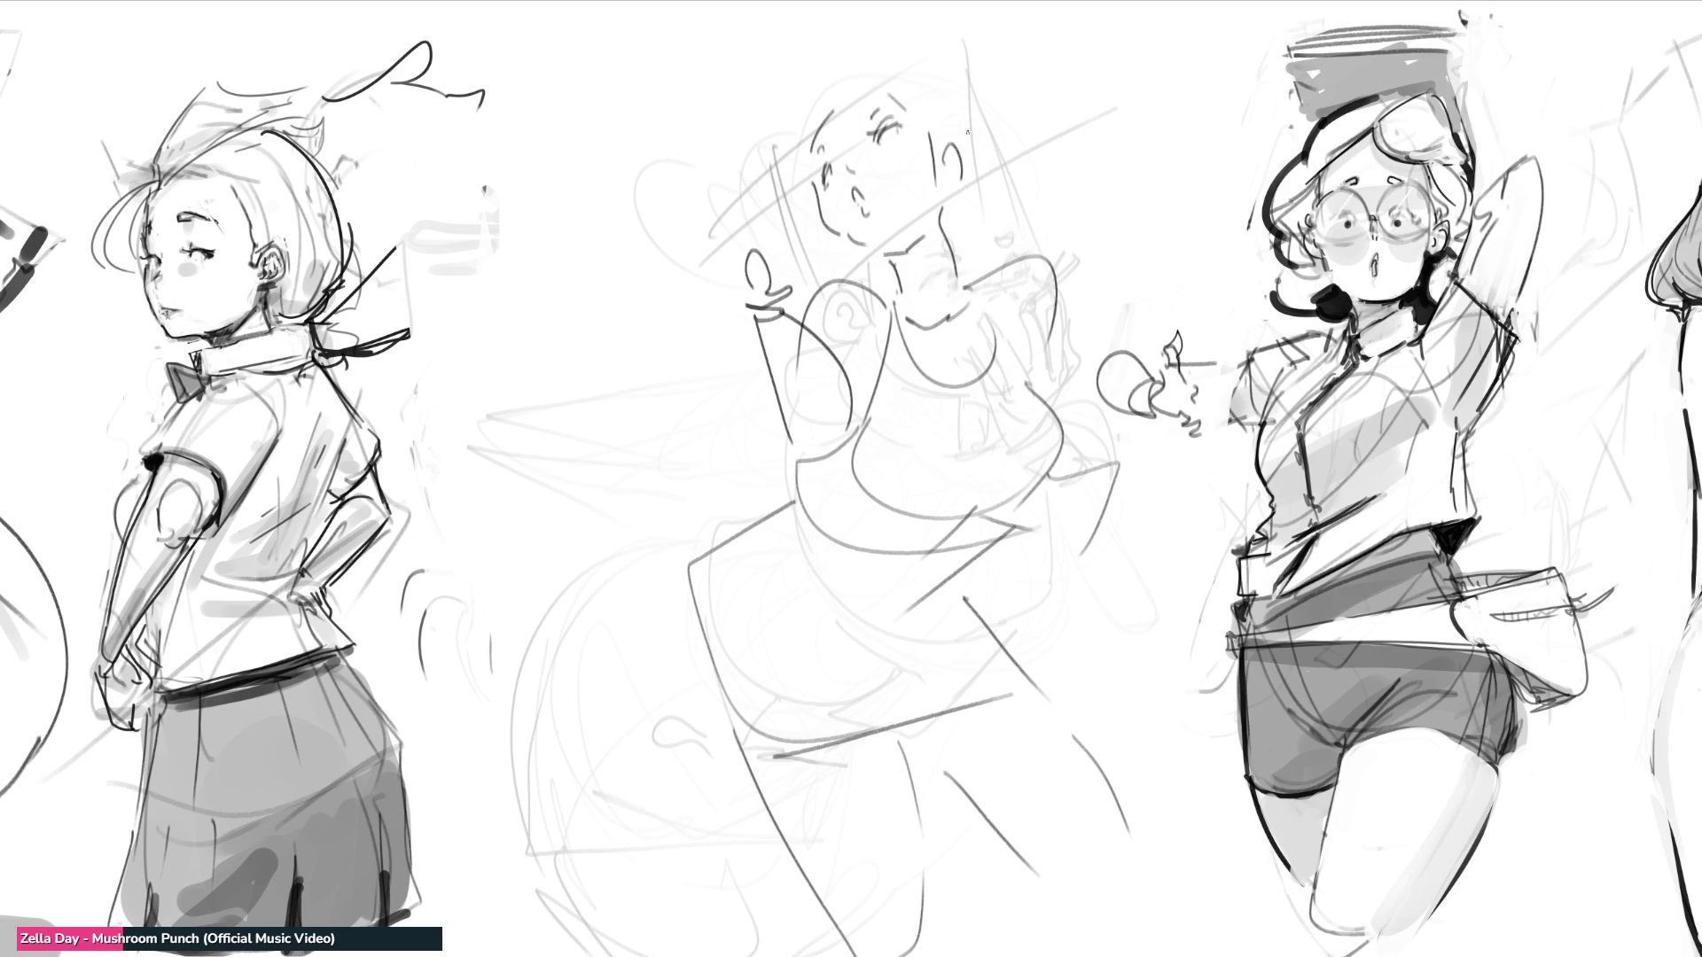
mouse_move(937, 108)
mouse_down()
mouse_move(929, 126)
mouse_move(932, 83)
mouse_move(917, 135)
mouse_move(970, 130)
mouse_move(963, 154)
mouse_move(1055, 214)
mouse_move(1081, 186)
mouse_move(959, 269)
mouse_up()
drag(1078, 202, 1072, 226)
drag(1053, 285, 1024, 321)
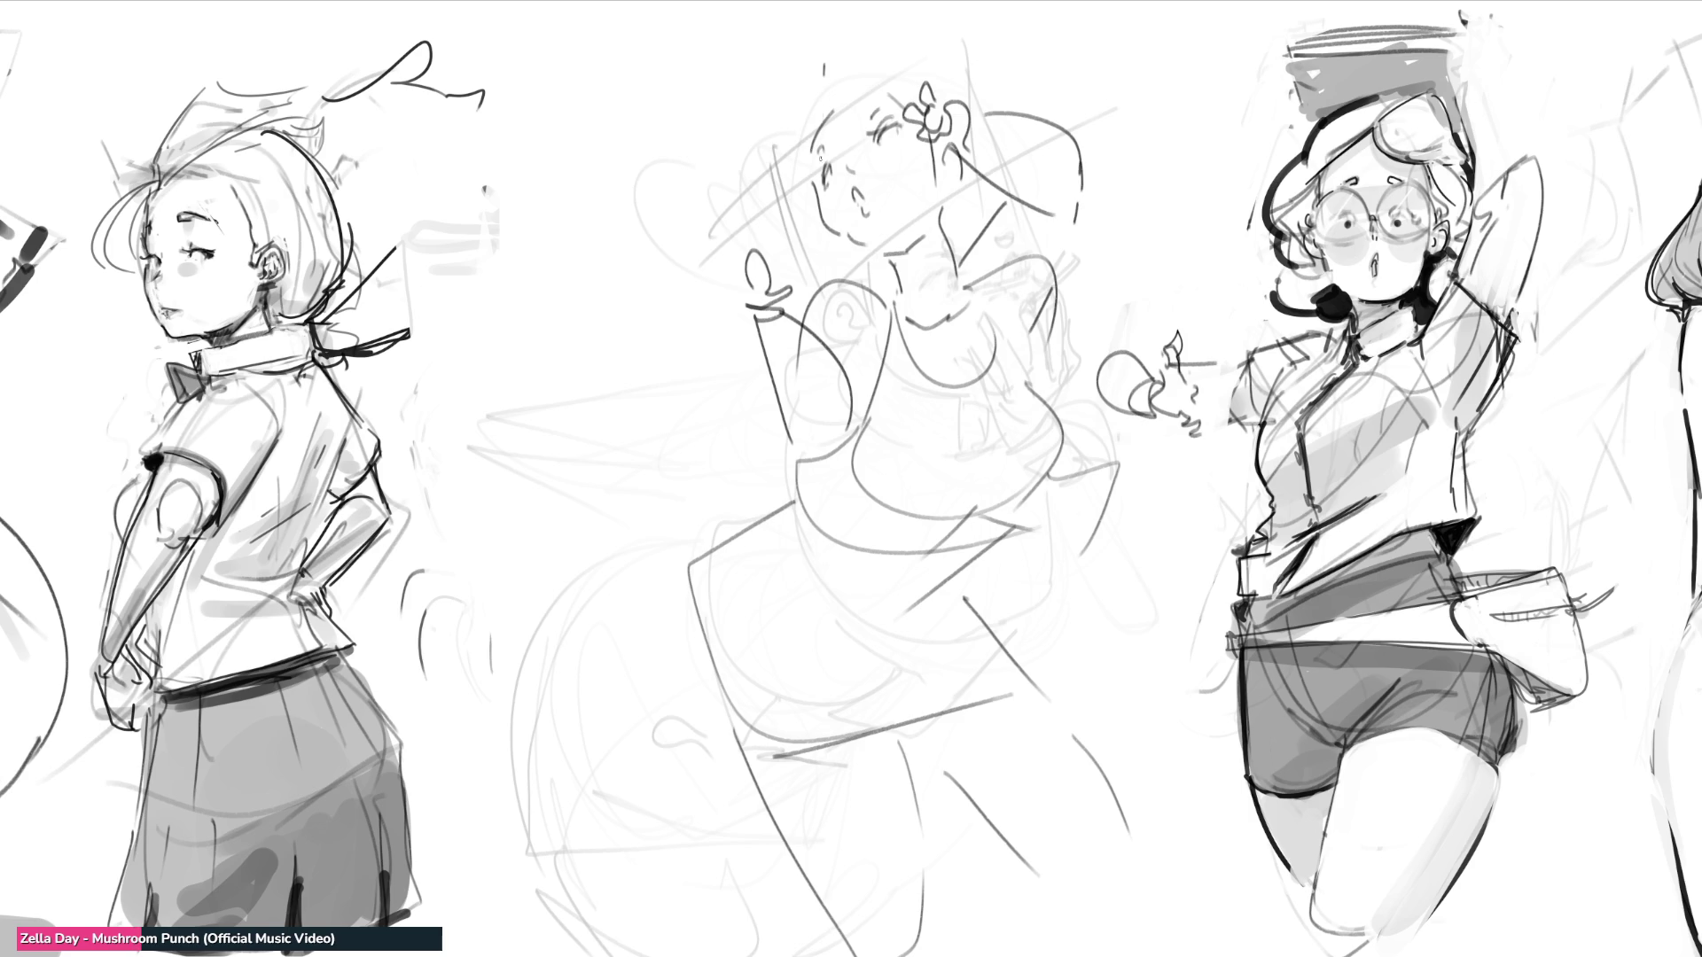
Step: Rough in arcs around the head and a large curved lobe down the left side
drag(823, 89, 804, 276)
drag(803, 204, 789, 286)
mouse_move(867, 35)
mouse_down()
mouse_move(791, 203)
mouse_move(992, 67)
mouse_up()
mouse_move(828, 39)
mouse_down()
mouse_move(962, 78)
mouse_move(773, 186)
mouse_up()
mouse_move(793, 133)
mouse_down()
mouse_move(701, 146)
mouse_move(744, 257)
mouse_up()
drag(971, 37, 993, 105)
mouse_move(764, 266)
mouse_down()
mouse_move(700, 243)
mouse_move(785, 496)
mouse_up()
mouse_move(701, 236)
mouse_down()
mouse_move(660, 483)
mouse_move(766, 443)
mouse_up()
Step: Add neck and chest construction lines and outline a large torso box
drag(759, 629, 851, 683)
drag(925, 647, 904, 696)
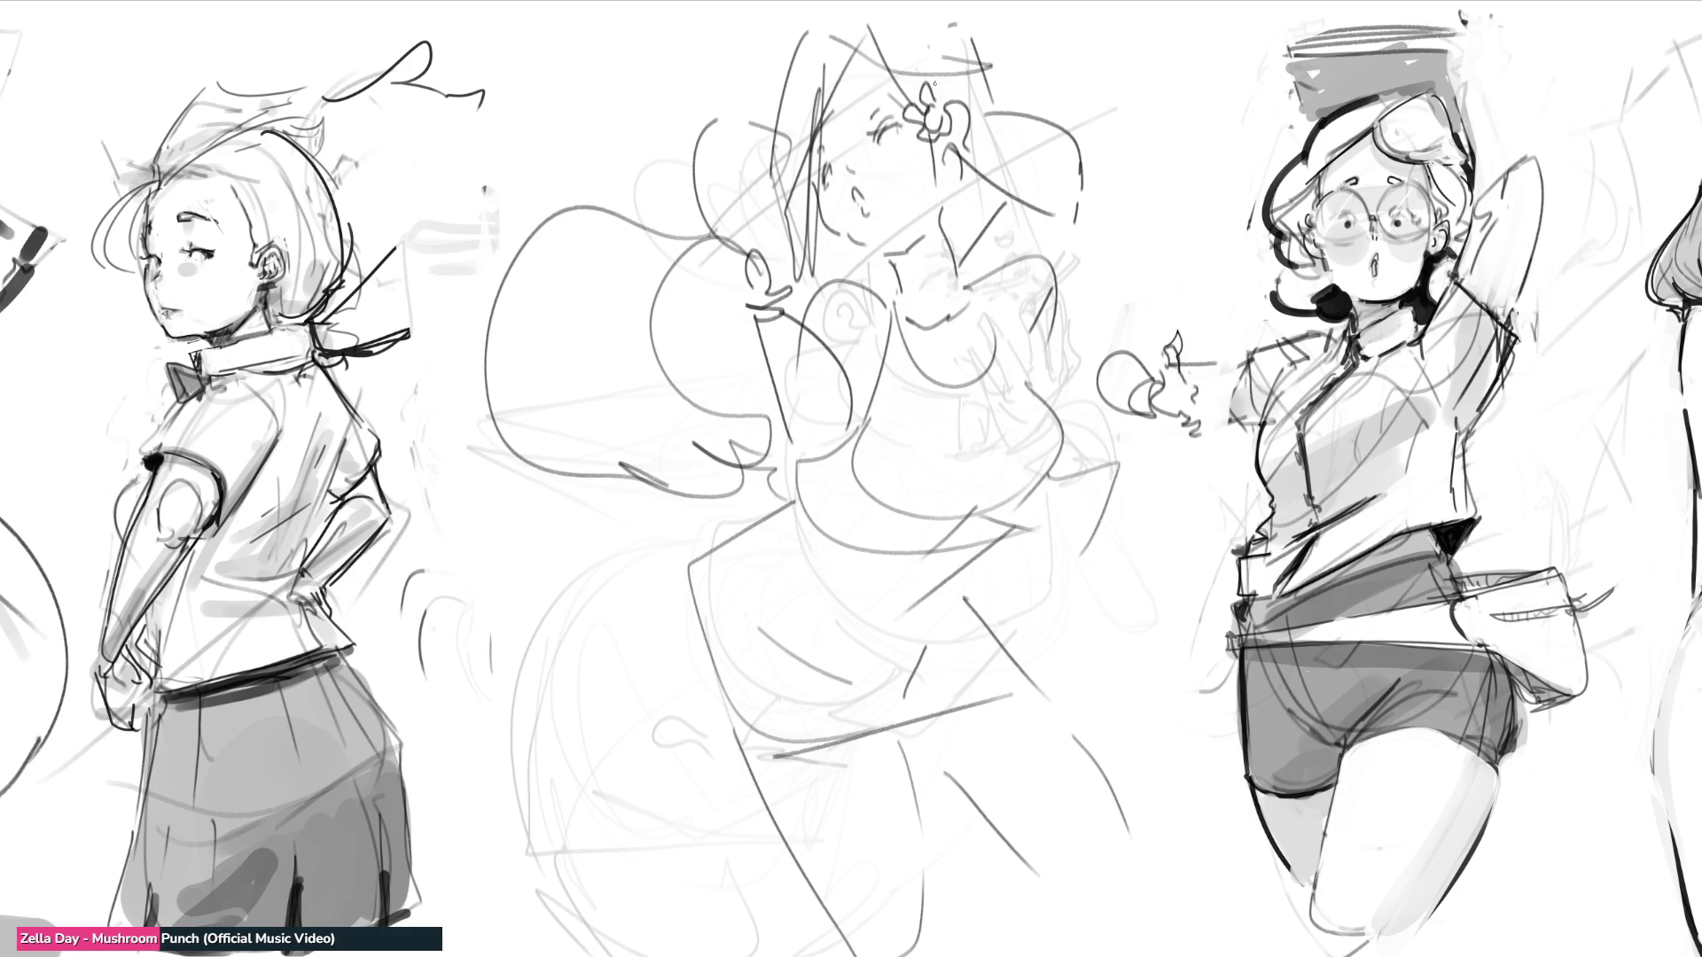
mouse_move(911, 251)
mouse_down()
mouse_move(954, 342)
mouse_move(985, 497)
mouse_up()
drag(933, 300, 979, 470)
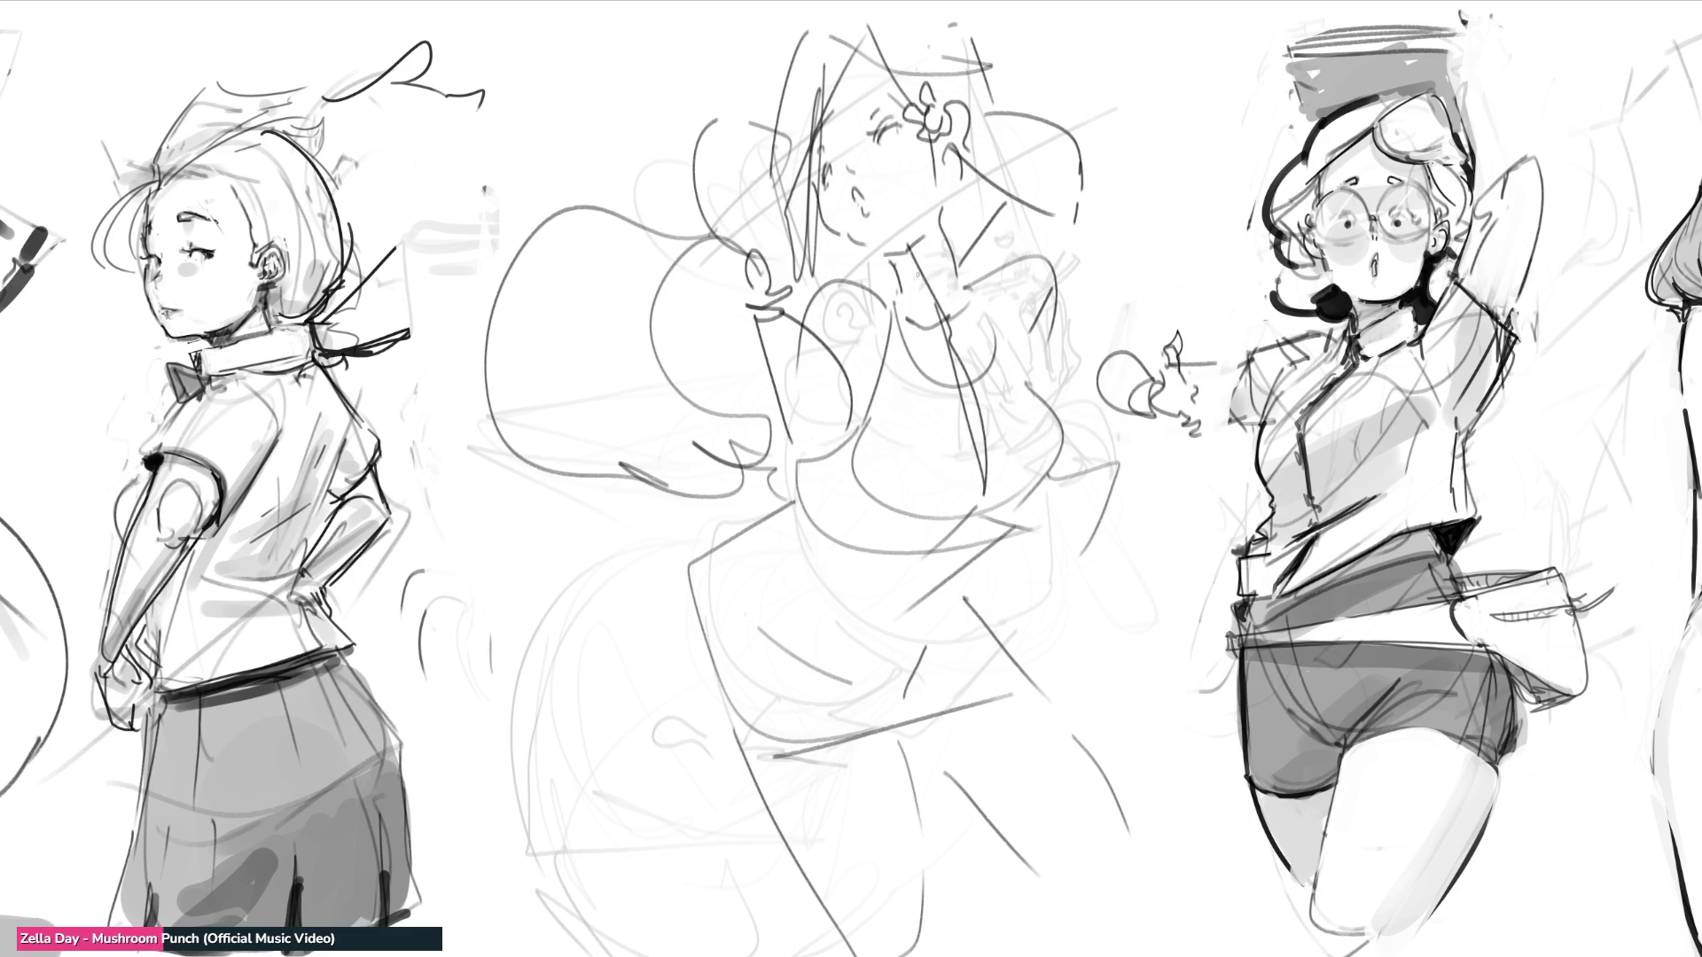
drag(898, 250, 845, 168)
mouse_move(865, 252)
mouse_down()
mouse_move(890, 312)
mouse_move(926, 214)
mouse_up()
drag(935, 292, 963, 215)
drag(833, 301, 961, 292)
mouse_move(828, 291)
mouse_down()
mouse_move(957, 207)
mouse_move(988, 285)
mouse_up()
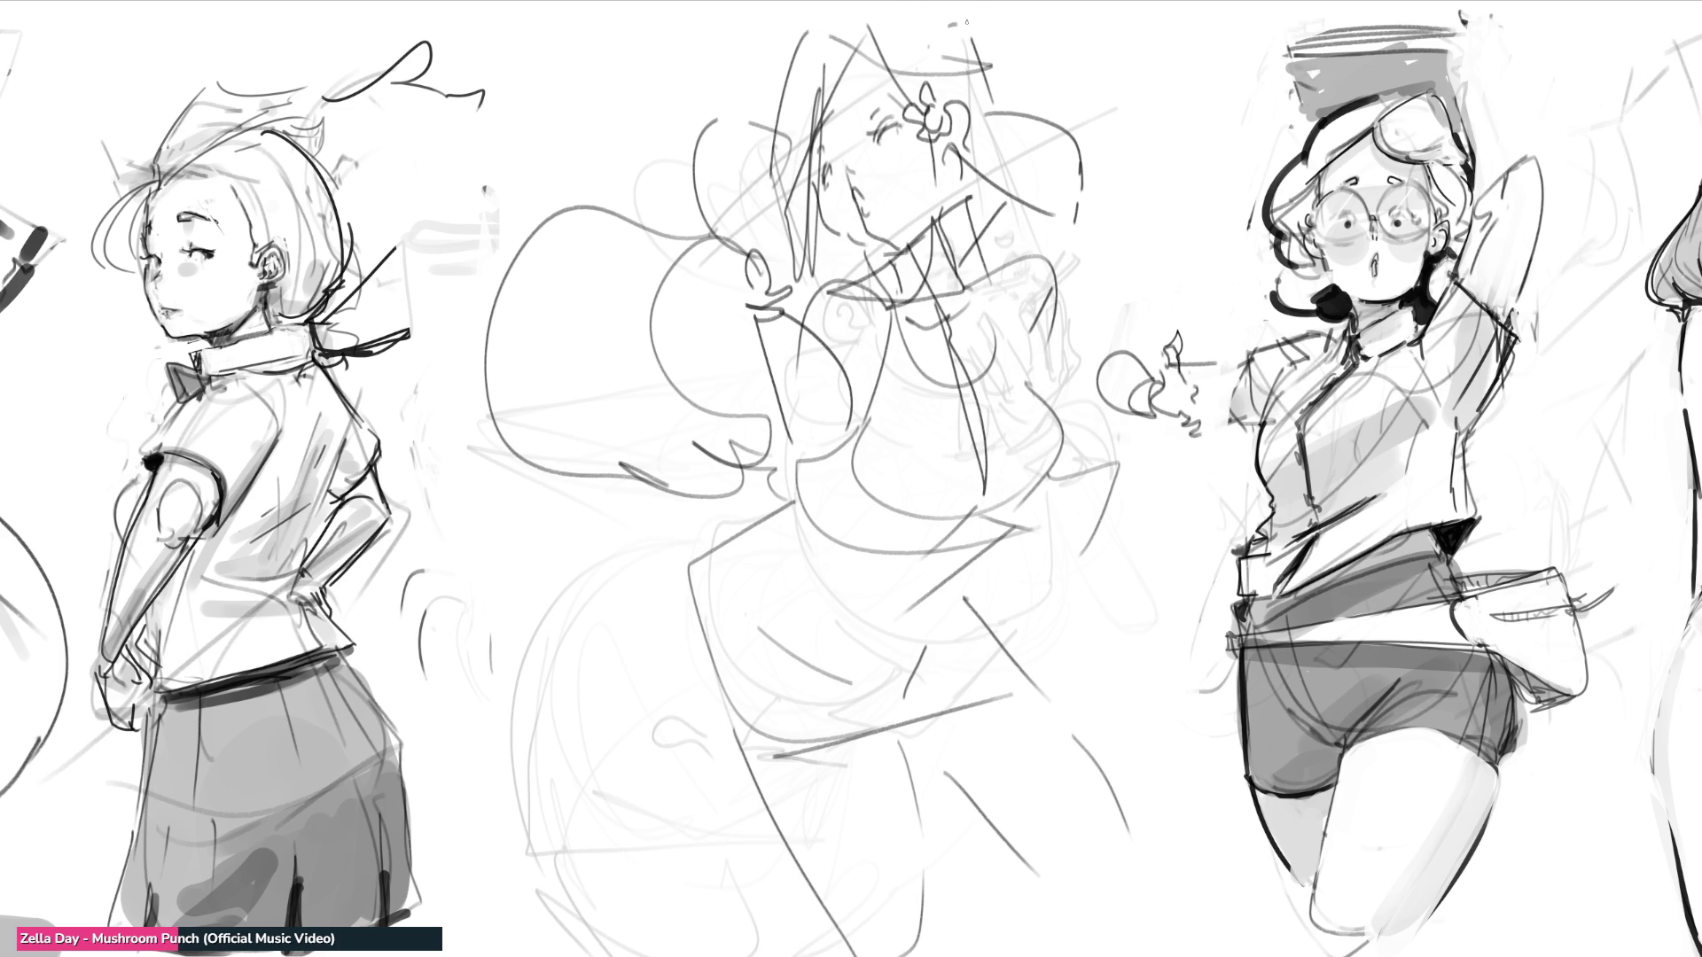
mouse_move(998, 52)
mouse_down()
mouse_move(672, 376)
mouse_move(960, 603)
mouse_move(1044, 106)
mouse_move(1016, 635)
mouse_up()
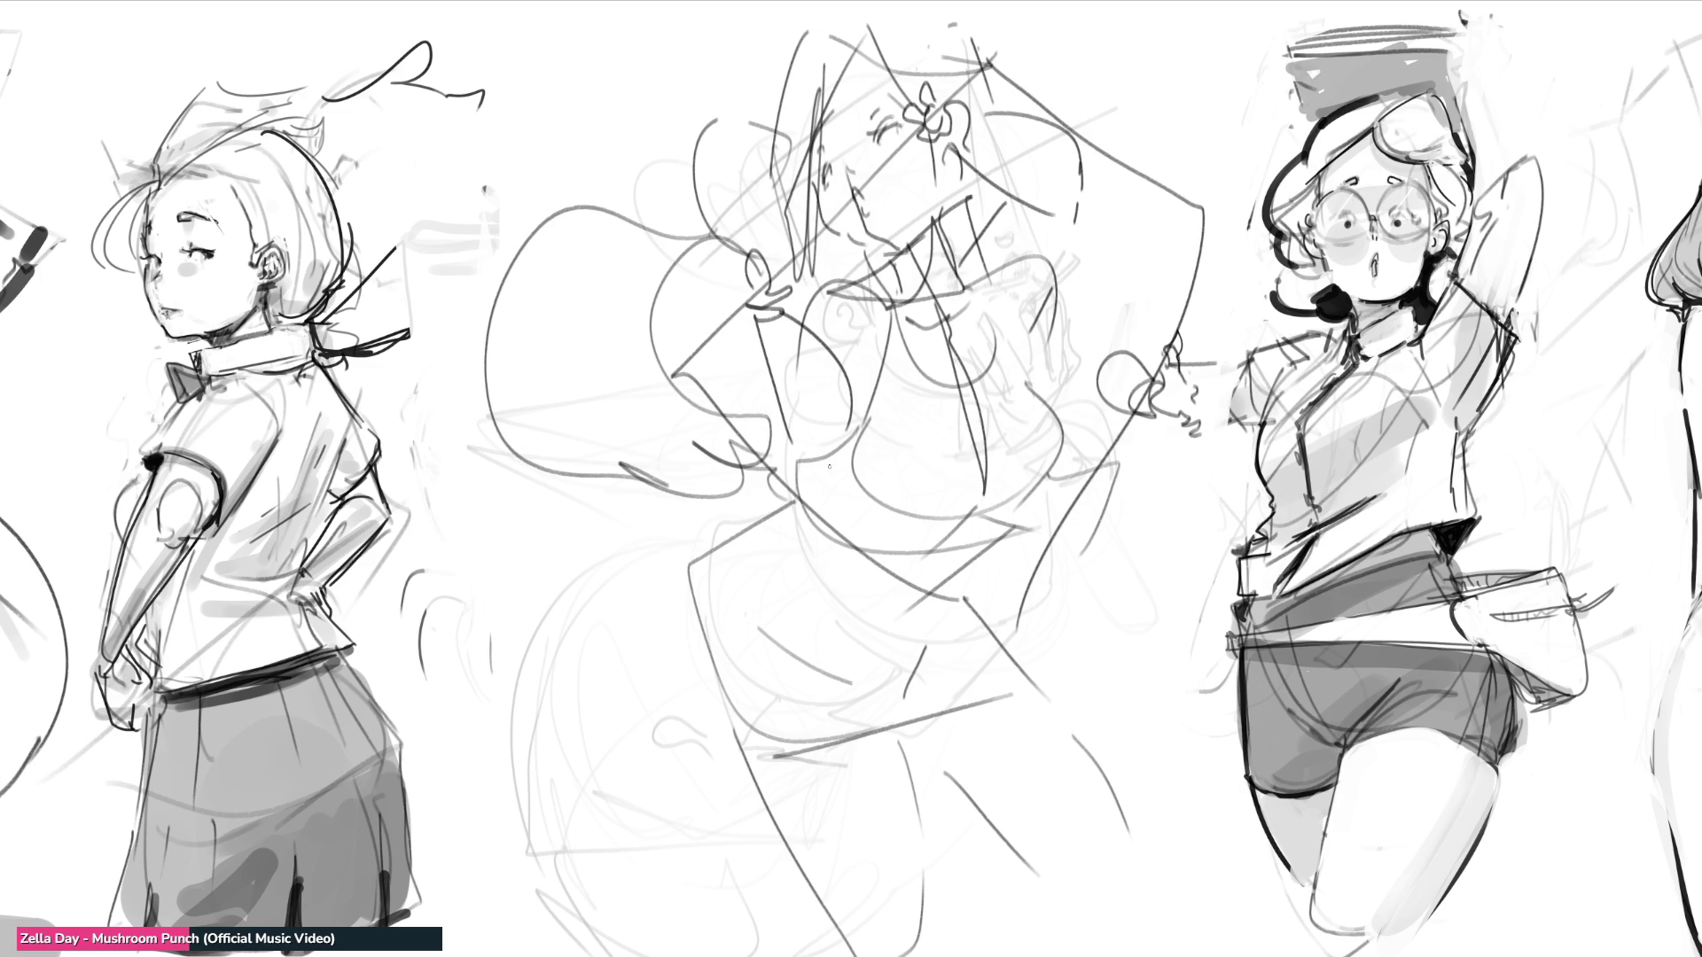
Step: Add a small oval, a top arch, a side loop and dark torso shading
drag(812, 534, 839, 550)
mouse_move(1062, 135)
mouse_down()
mouse_move(1104, 113)
mouse_move(1122, 166)
mouse_up()
mouse_move(1177, 307)
mouse_down()
mouse_move(1181, 291)
mouse_move(1192, 321)
mouse_up()
drag(696, 380, 734, 409)
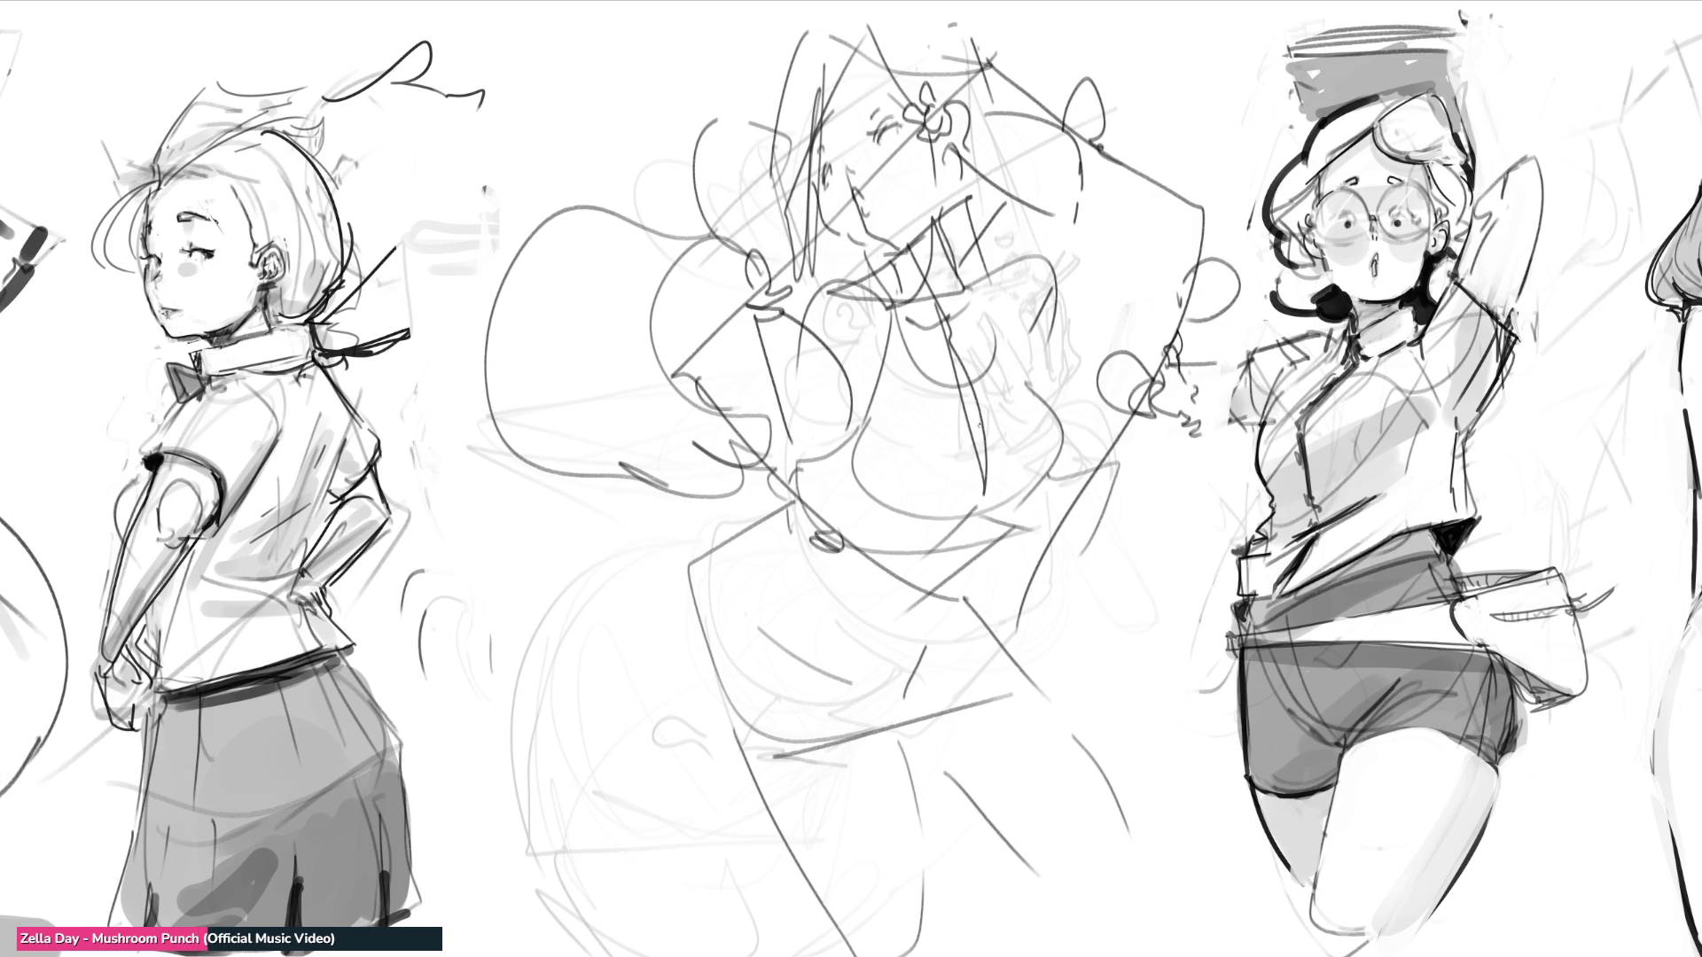
drag(974, 418, 986, 499)
drag(950, 351, 964, 372)
Step: Draw the open mouth and closed eyes, refine the head outline, and add long lower curves
mouse_move(929, 144)
mouse_down()
mouse_move(884, 180)
mouse_move(913, 208)
mouse_move(936, 190)
mouse_up()
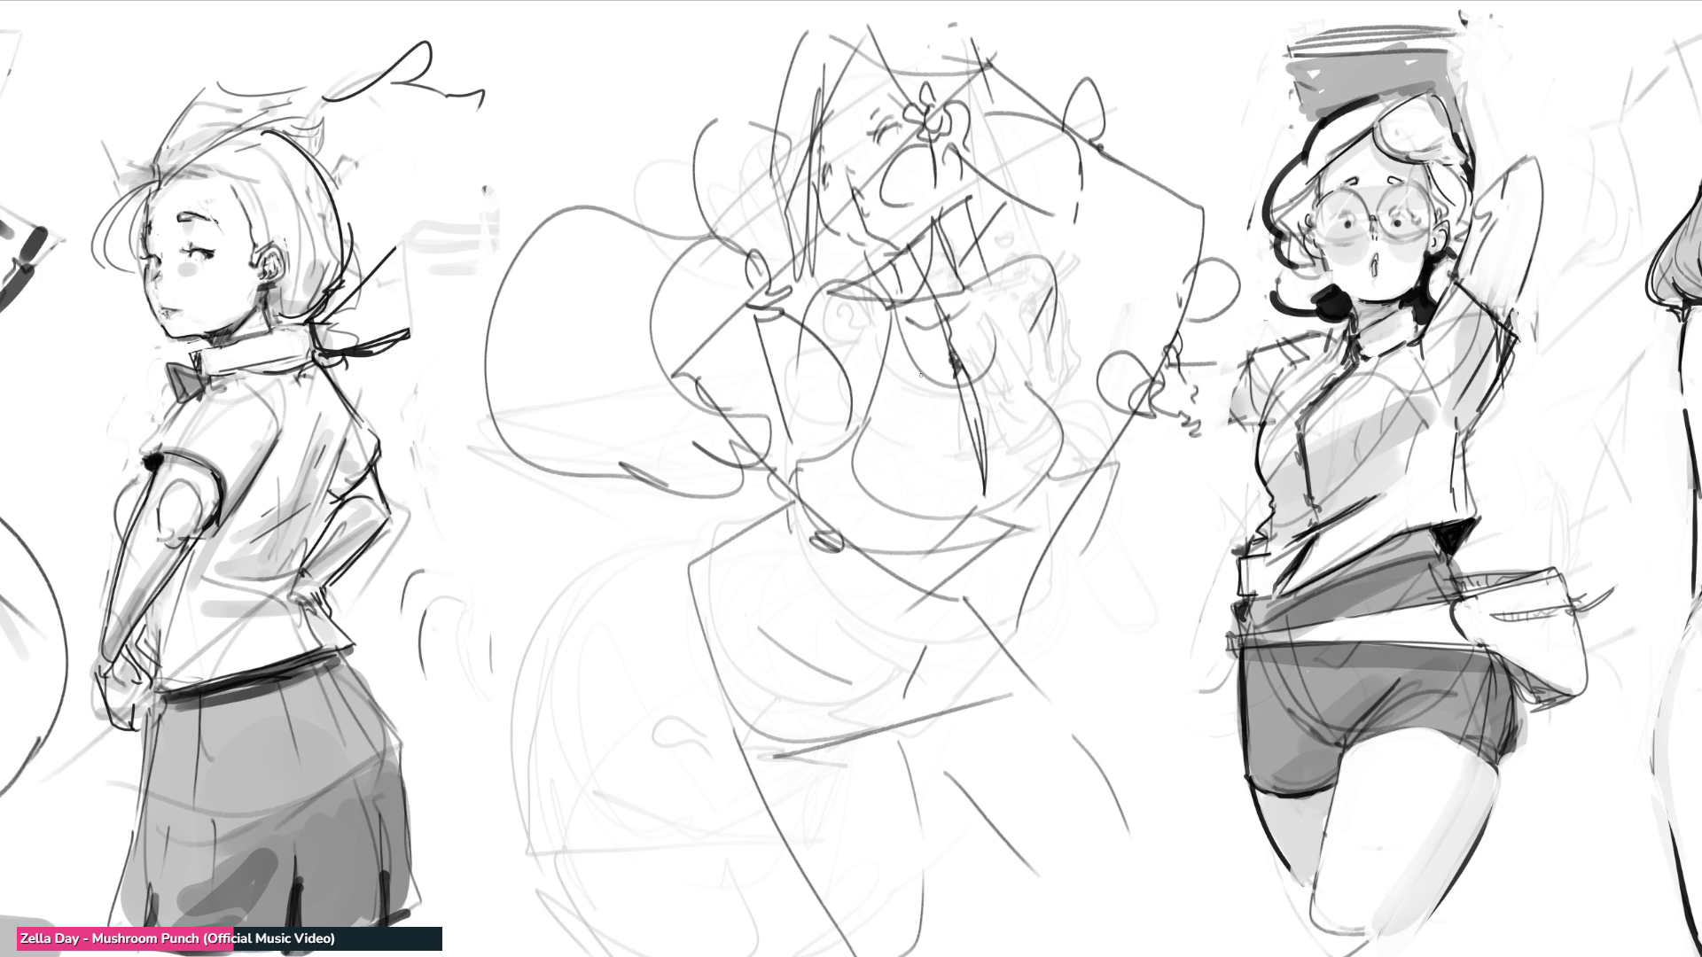
drag(876, 143, 897, 135)
mouse_move(838, 123)
mouse_down()
mouse_move(780, 195)
mouse_move(860, 155)
mouse_move(921, 71)
mouse_up()
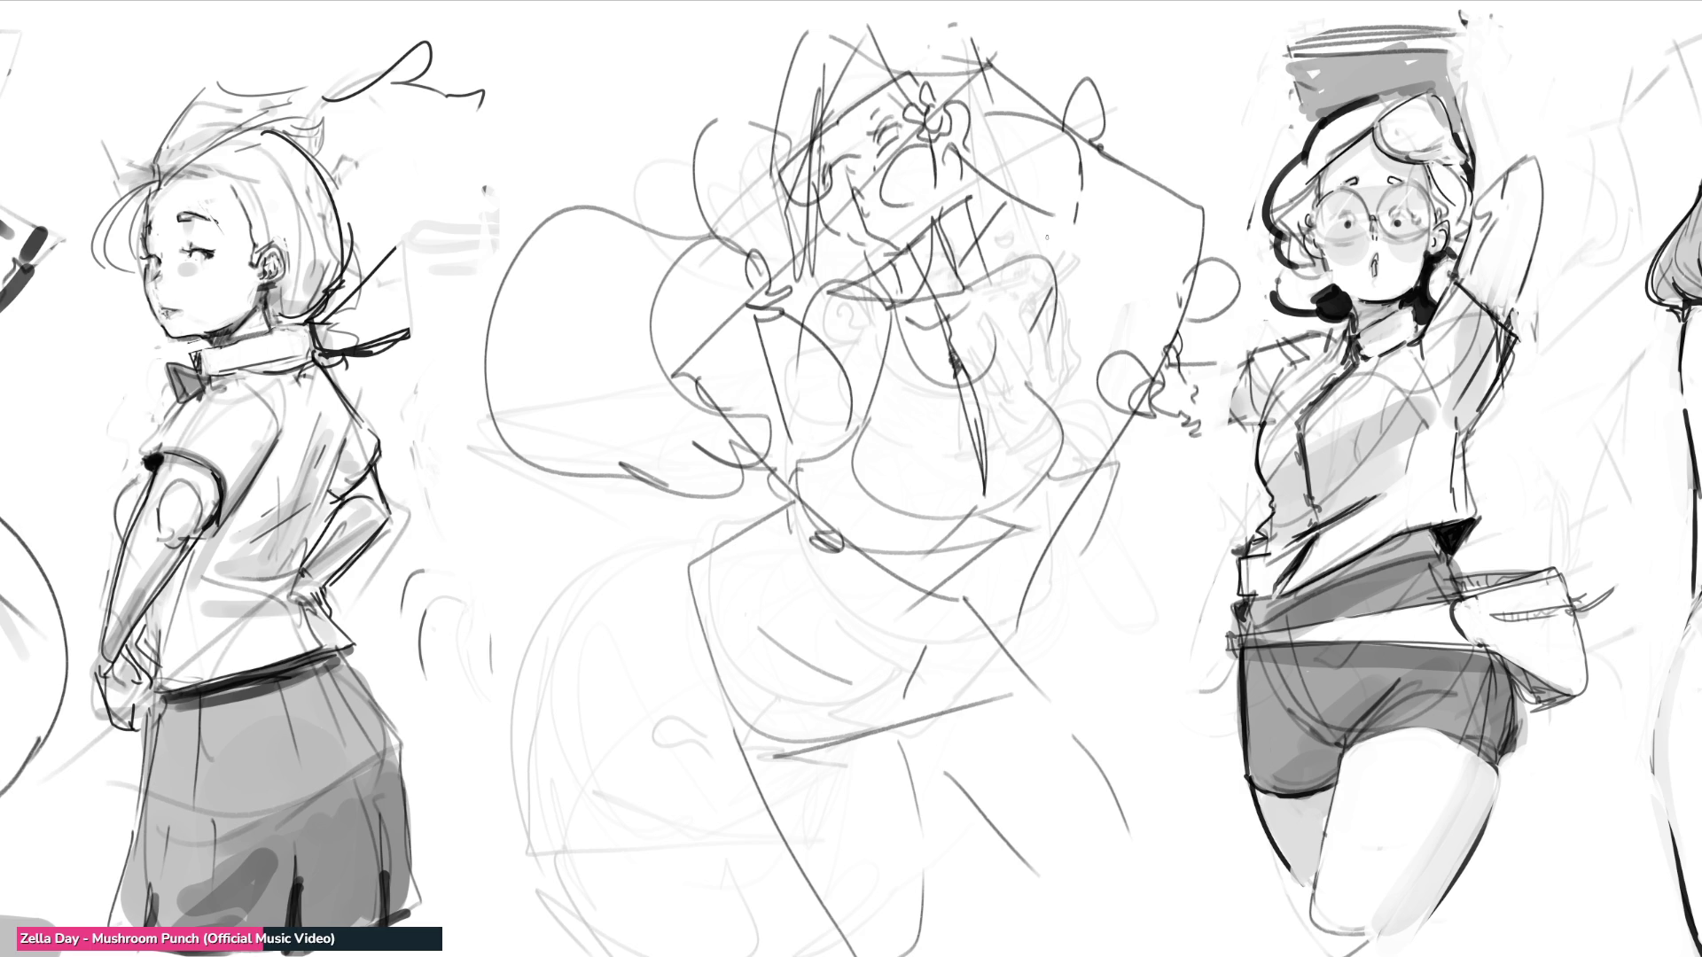
mouse_move(766, 502)
mouse_down()
mouse_move(506, 771)
mouse_move(497, 956)
mouse_up()
mouse_move(938, 955)
mouse_down()
mouse_move(1032, 864)
mouse_move(1223, 809)
mouse_move(1231, 942)
mouse_up()
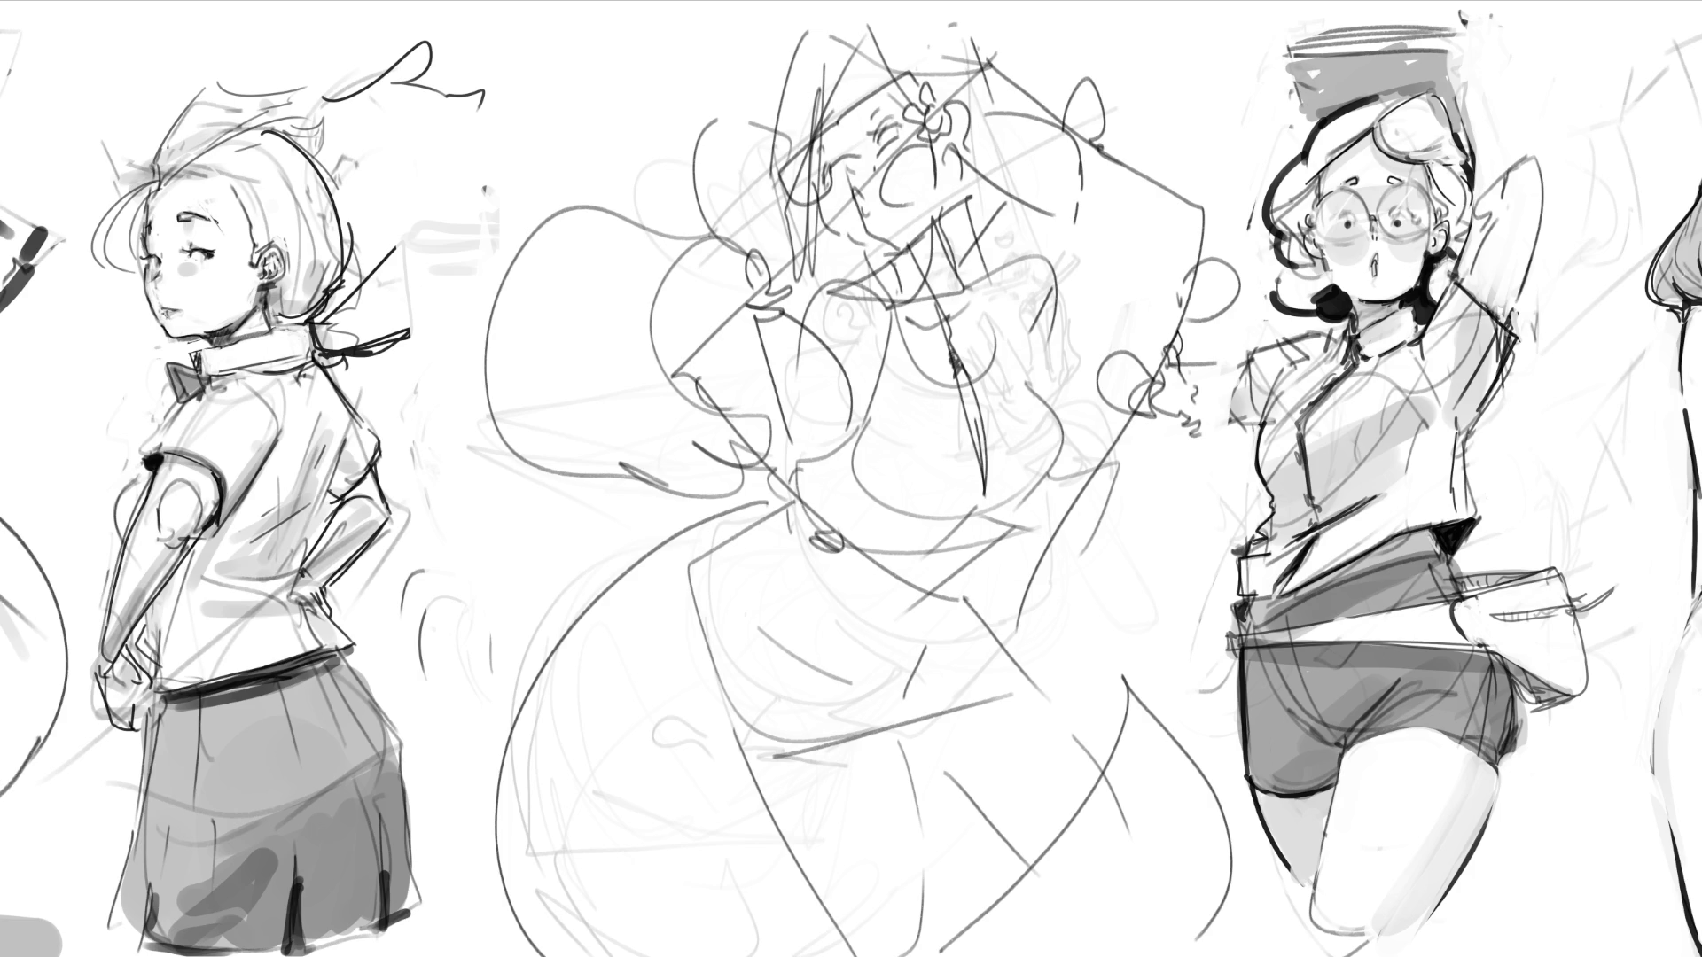
Step: Soft-erase the middle rough sketch, flower included, down to faint grey guide lines
mouse_move(975, 372)
mouse_down()
mouse_move(993, 133)
mouse_move(727, 266)
mouse_move(638, 443)
mouse_move(640, 715)
mouse_move(510, 886)
mouse_up()
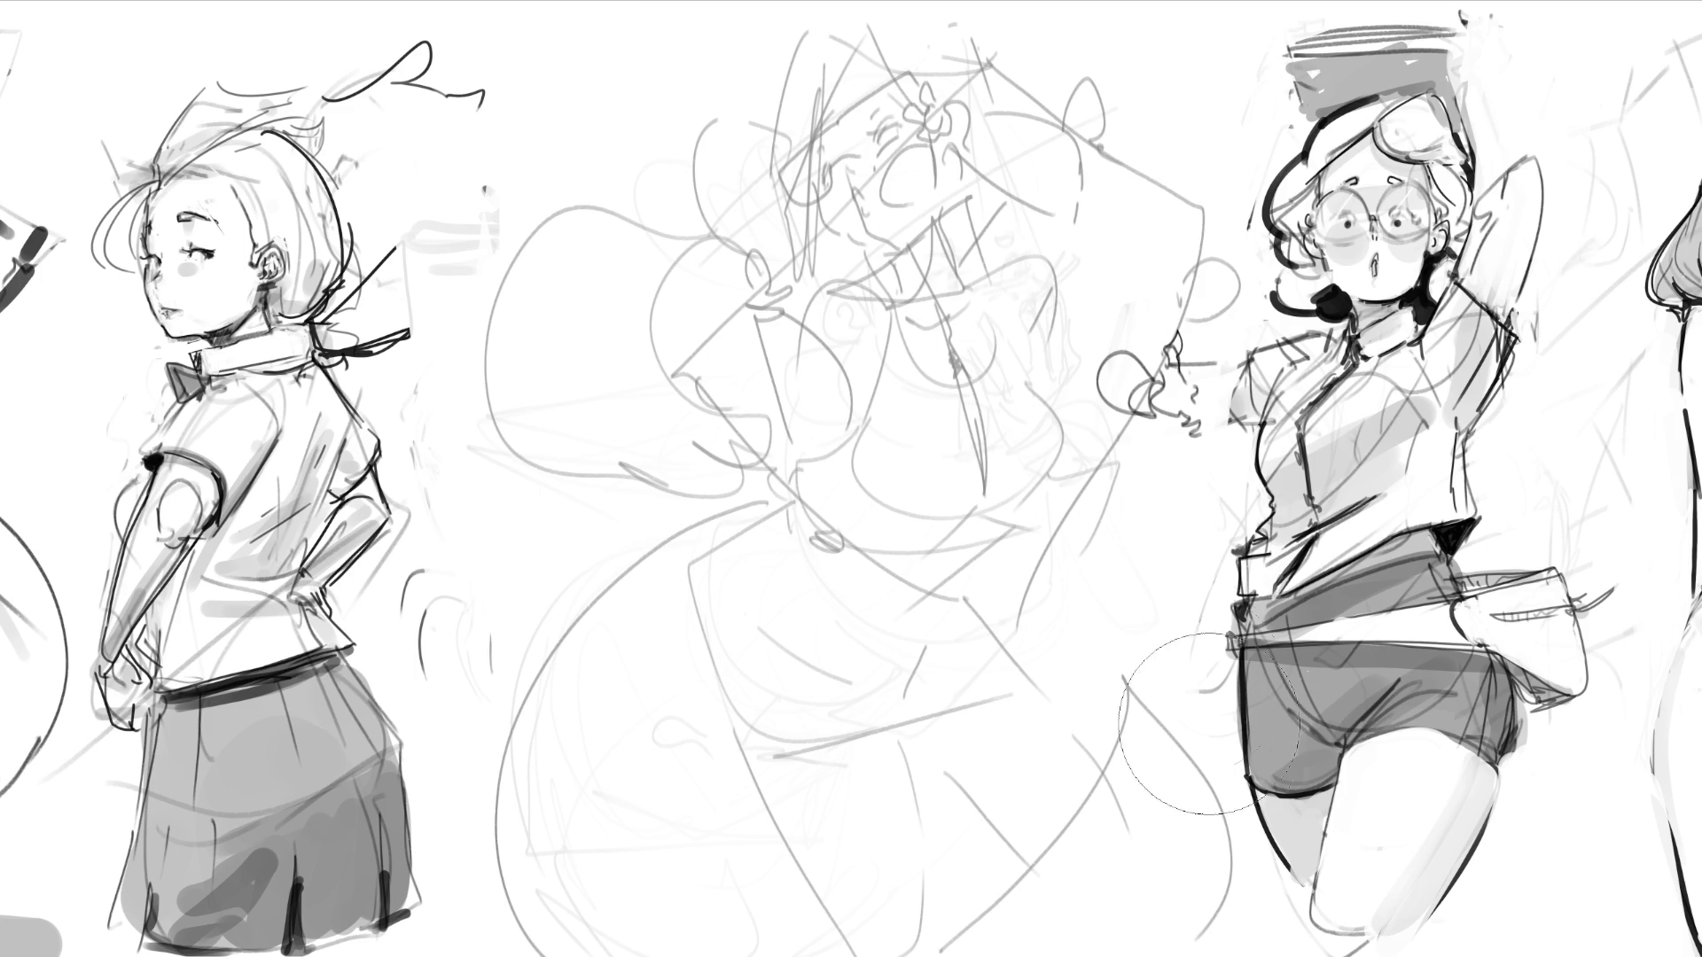
mouse_move(1125, 425)
mouse_down()
mouse_move(842, 160)
mouse_move(842, 373)
mouse_move(1170, 742)
mouse_up()
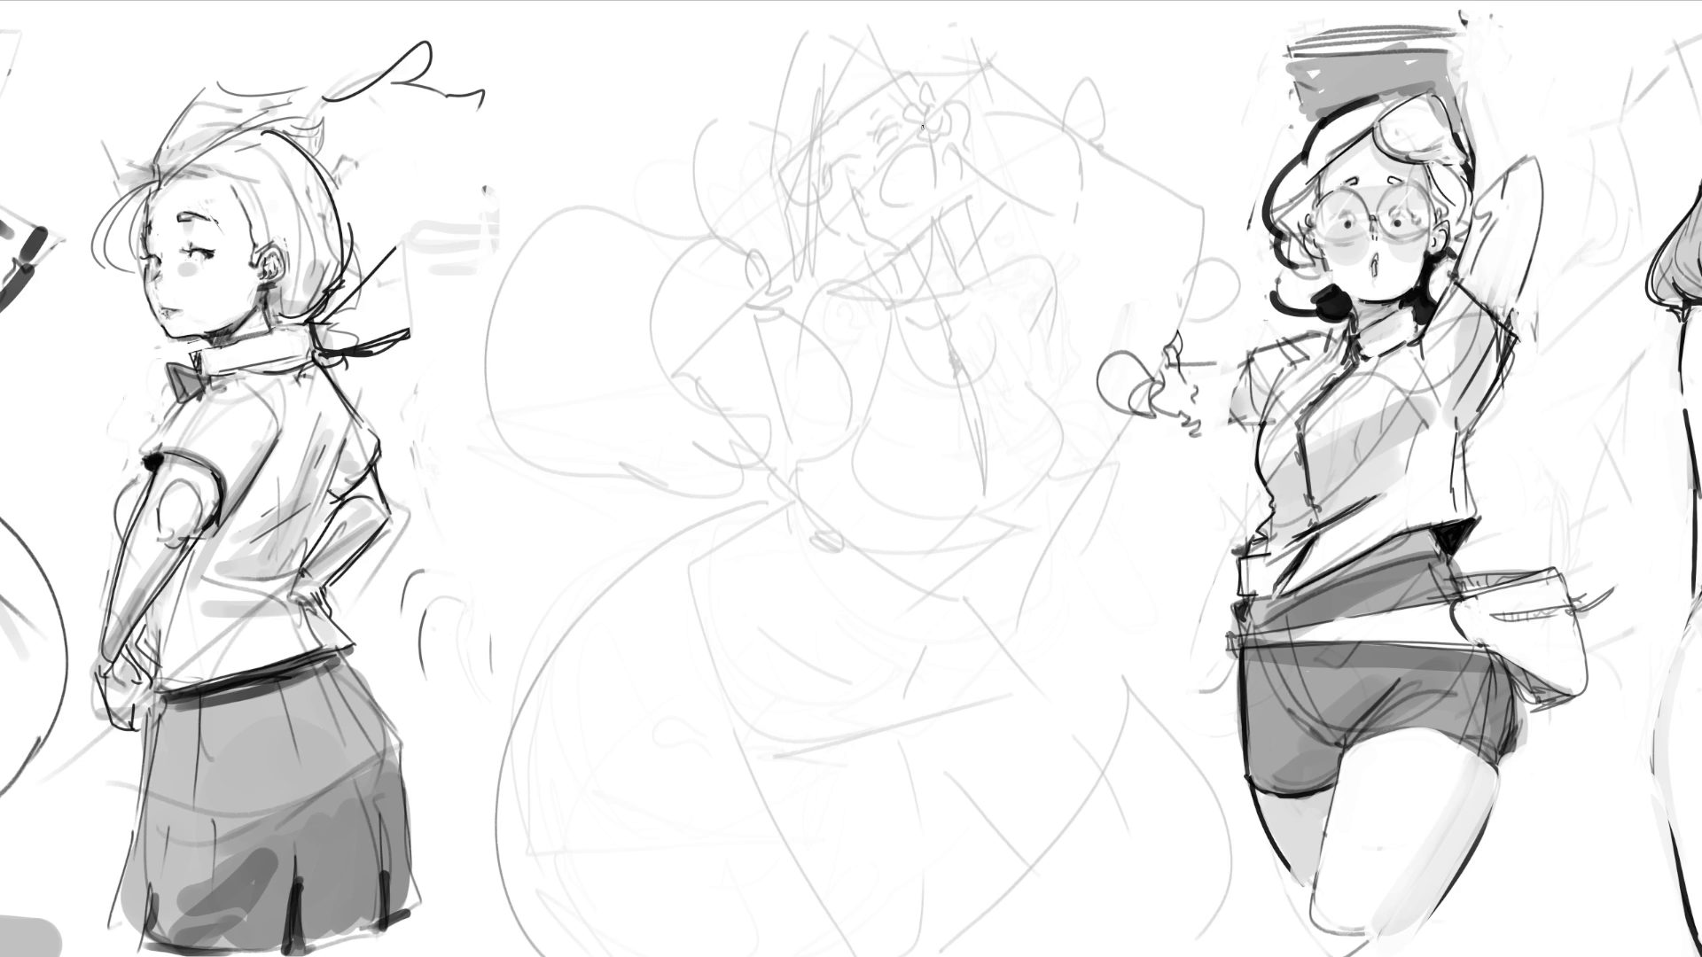
Step: Ink the new head's eyes, eyebrow, open mouth, jaw, top outline and ear loop
drag(880, 131, 881, 132)
key(ctrl+z)
drag(826, 164, 825, 180)
drag(820, 152, 867, 103)
mouse_move(858, 181)
mouse_down()
mouse_move(839, 188)
mouse_move(852, 211)
mouse_move(859, 181)
mouse_move(840, 169)
mouse_up()
drag(819, 199, 882, 256)
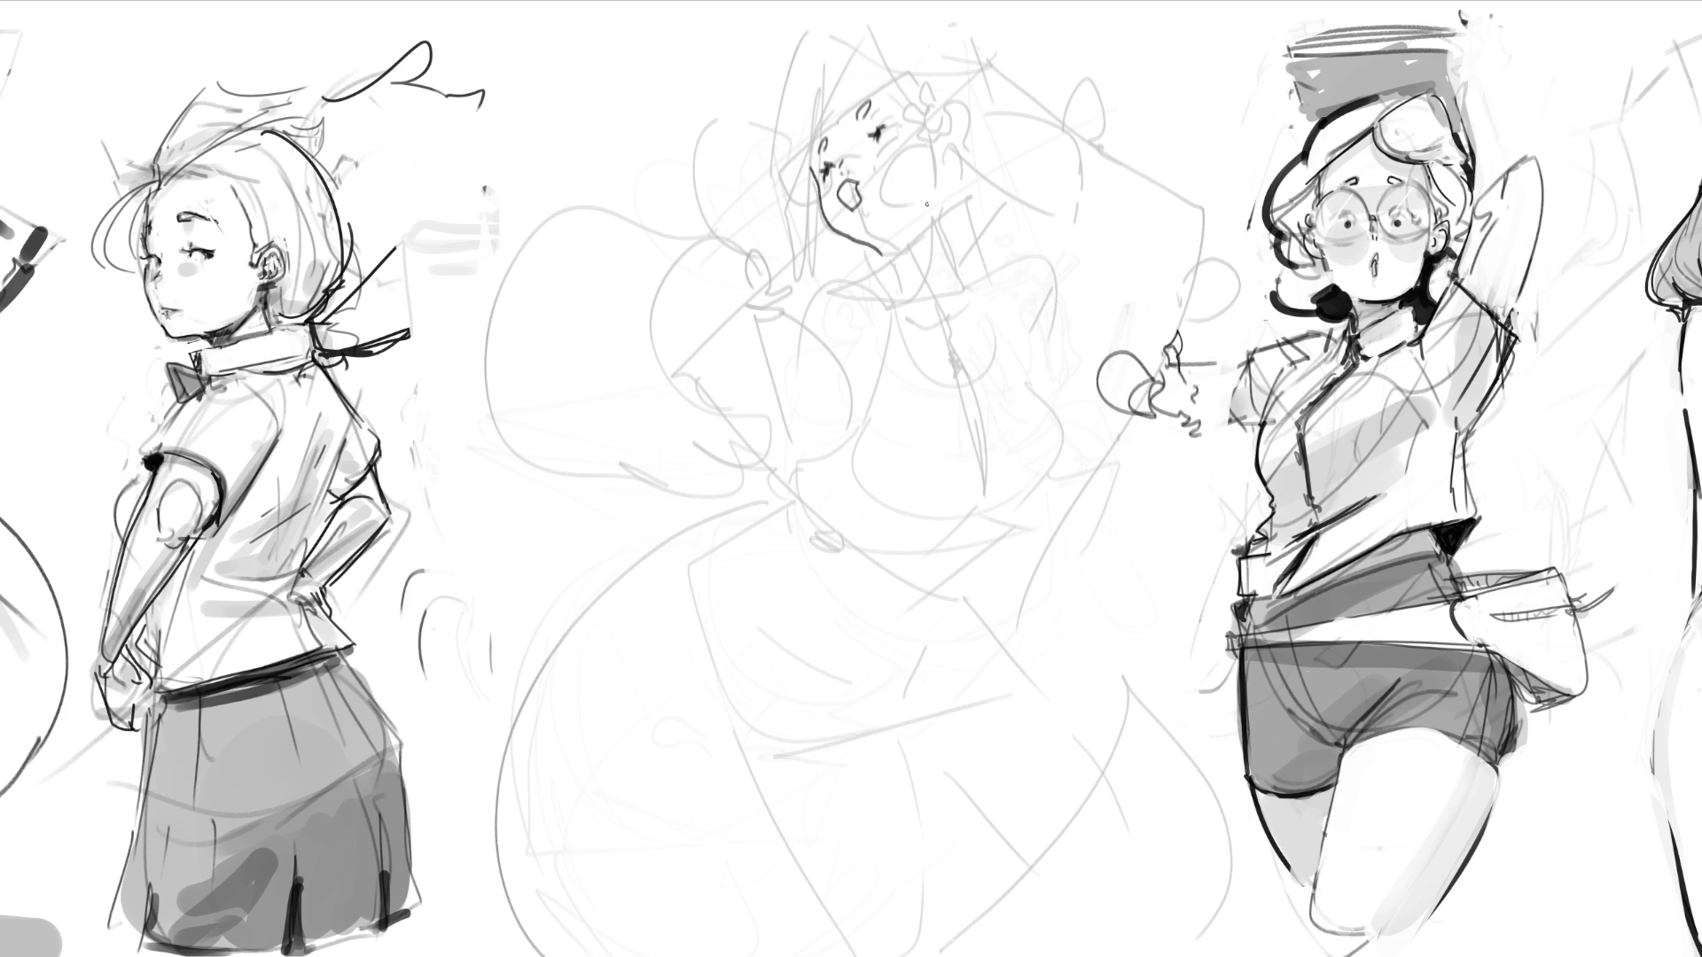
mouse_move(807, 131)
mouse_down()
mouse_move(858, 65)
mouse_move(919, 101)
mouse_up()
mouse_move(838, 153)
mouse_down()
mouse_move(825, 137)
mouse_move(830, 182)
mouse_move(897, 153)
mouse_move(858, 165)
mouse_up()
Step: Touch up the round glasses lenses and redraw the ear with a hooked line
drag(906, 84, 902, 98)
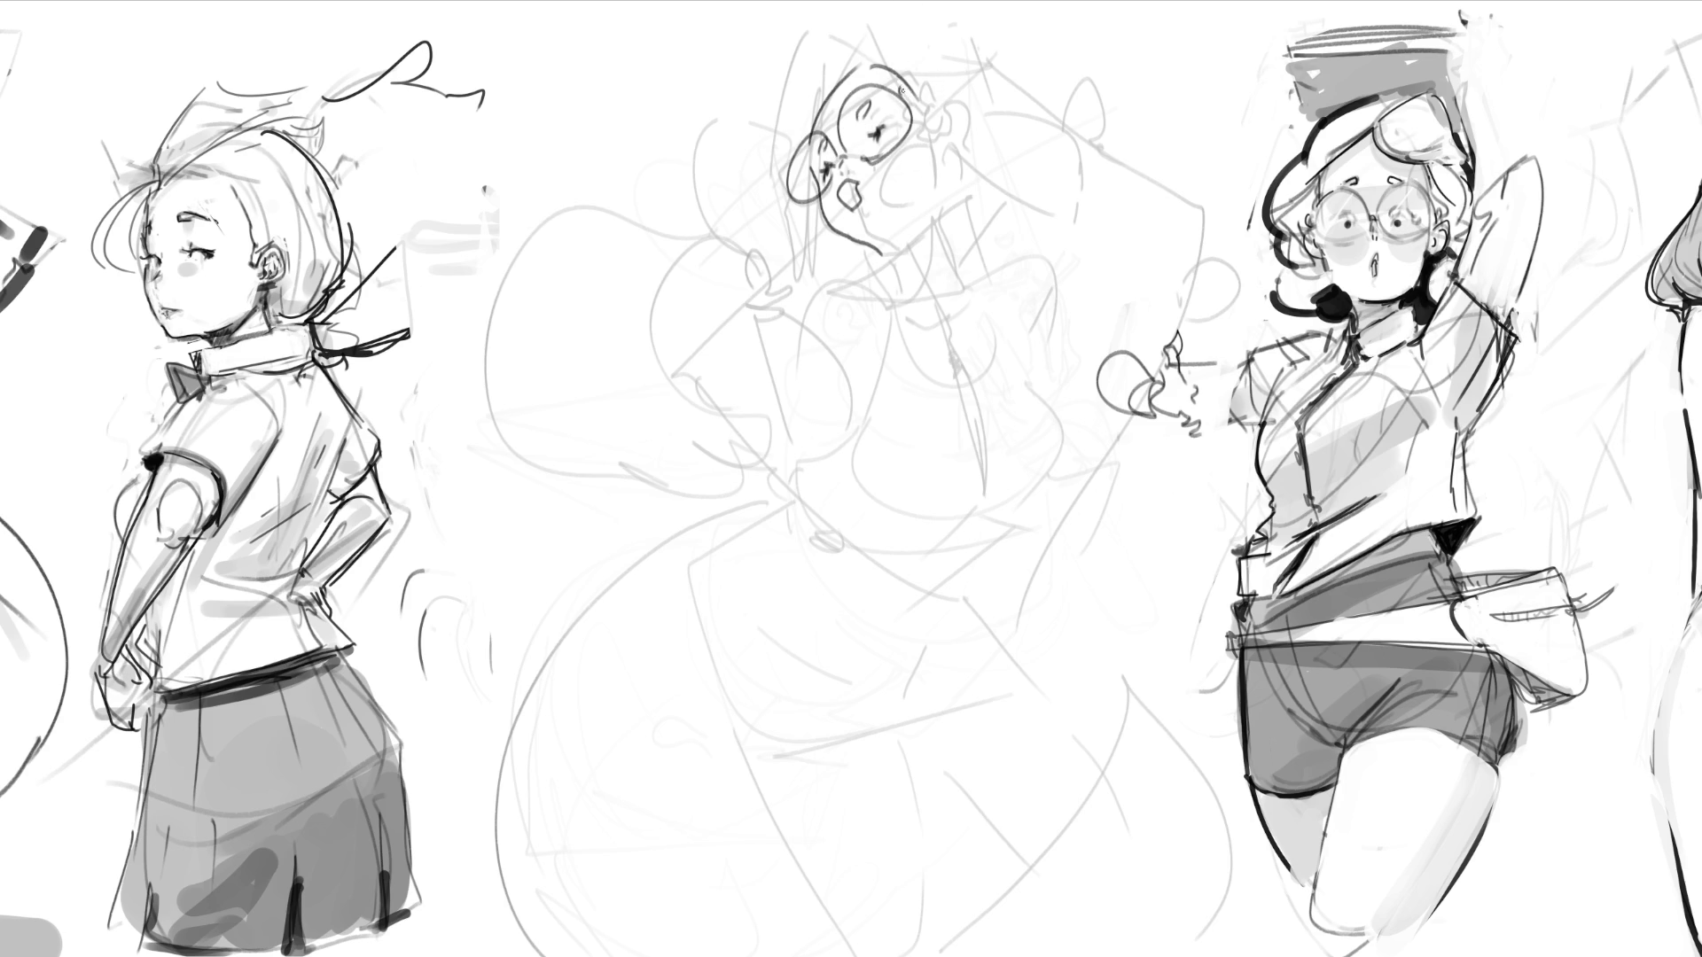
drag(787, 189, 806, 182)
drag(936, 139, 966, 149)
key(ctrl+z)
drag(946, 181, 958, 158)
Step: Draw the hat lines above the head and short neck strokes under the chin
drag(830, 71, 816, 128)
drag(885, 55, 775, 31)
mouse_move(763, 23)
mouse_down()
mouse_move(742, 123)
mouse_move(802, 243)
mouse_move(794, 285)
mouse_move(854, 253)
mouse_move(839, 262)
mouse_up()
drag(847, 232, 849, 252)
drag(861, 247, 877, 255)
drag(861, 261, 879, 257)
mouse_move(864, 62)
mouse_down()
mouse_move(960, 54)
mouse_move(993, 96)
mouse_up()
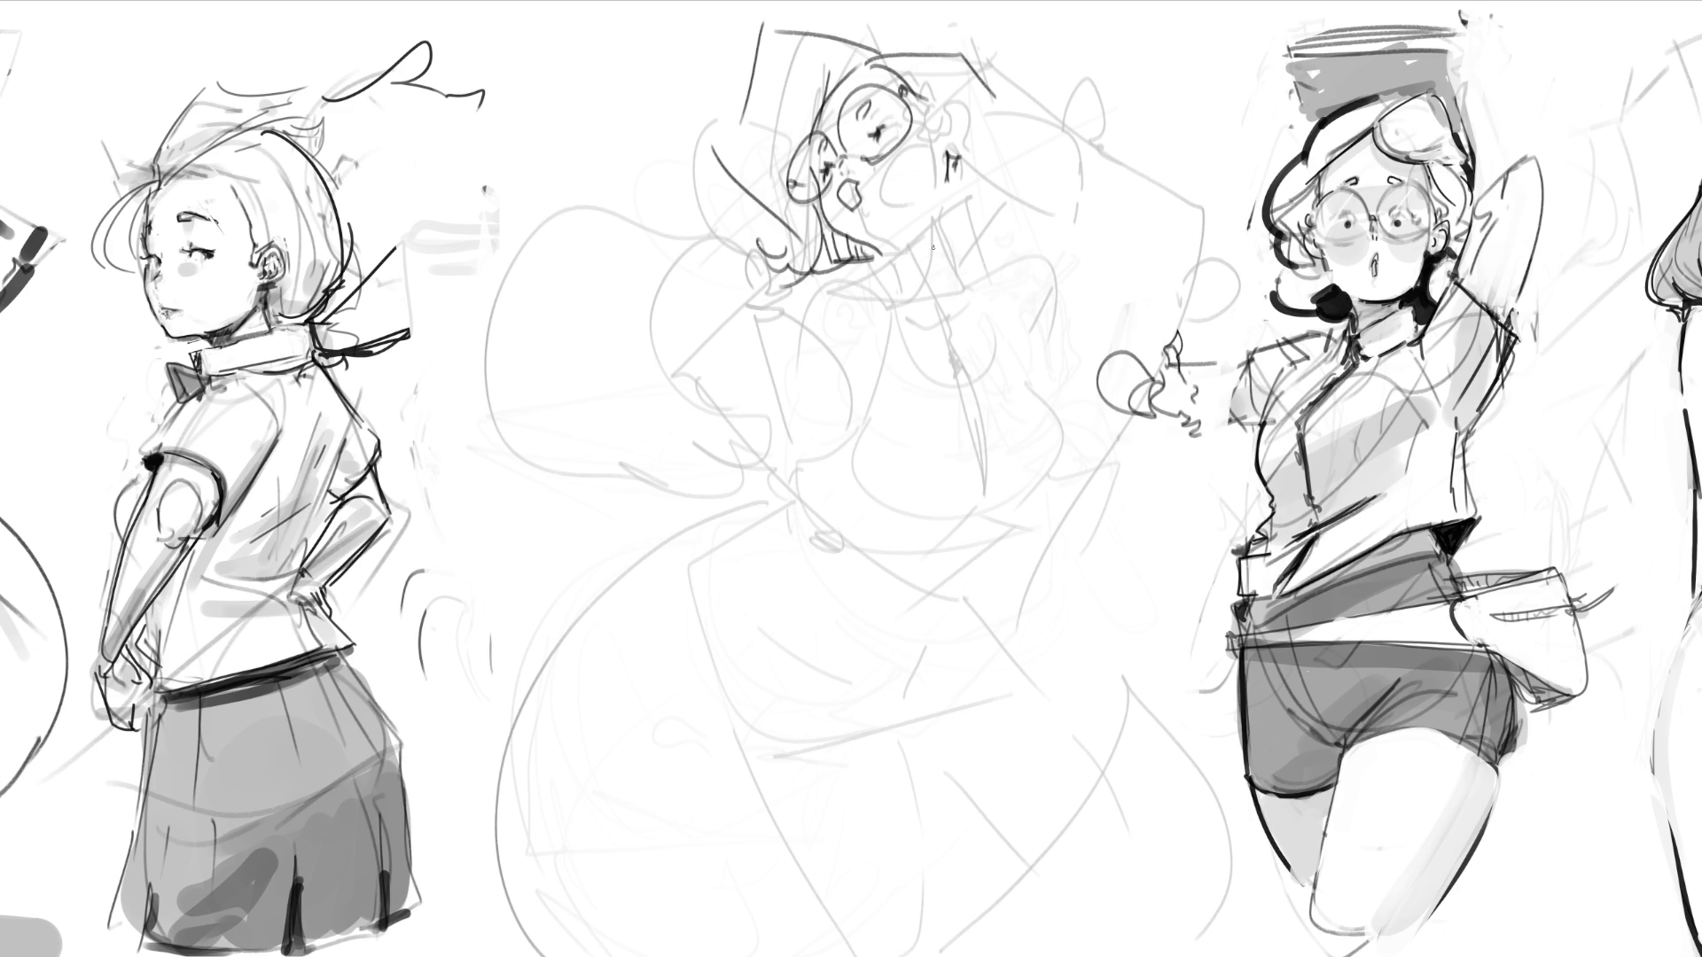
Step: Add collar lines and a bow below the chin
mouse_move(855, 257)
mouse_down()
mouse_move(879, 256)
mouse_move(851, 292)
mouse_move(880, 296)
mouse_up()
mouse_move(910, 225)
mouse_down()
mouse_move(886, 306)
mouse_move(931, 310)
mouse_move(964, 289)
mouse_up()
drag(959, 213, 982, 202)
drag(986, 217, 978, 287)
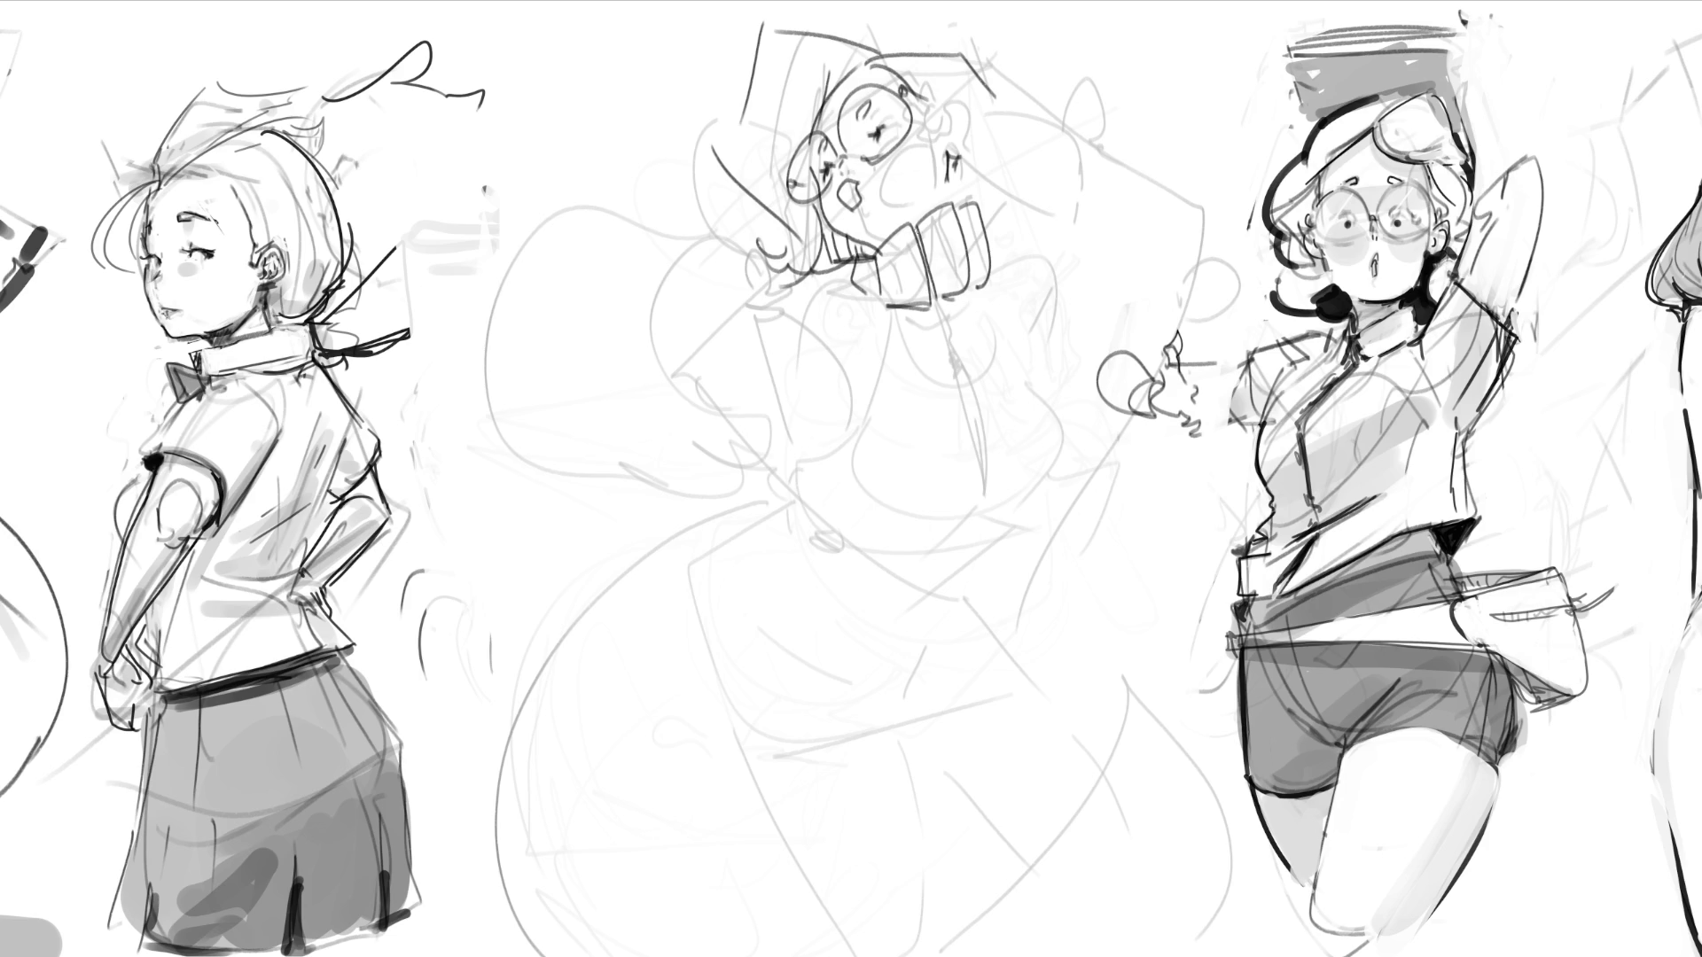
Step: Draw a squiggly tie below the collar with a small tag and two long edges down the chest
mouse_move(924, 264)
mouse_down()
mouse_move(952, 351)
mouse_move(982, 307)
mouse_move(959, 354)
mouse_move(1000, 312)
mouse_up()
mouse_move(1000, 312)
mouse_down()
mouse_move(986, 338)
mouse_move(991, 313)
mouse_up()
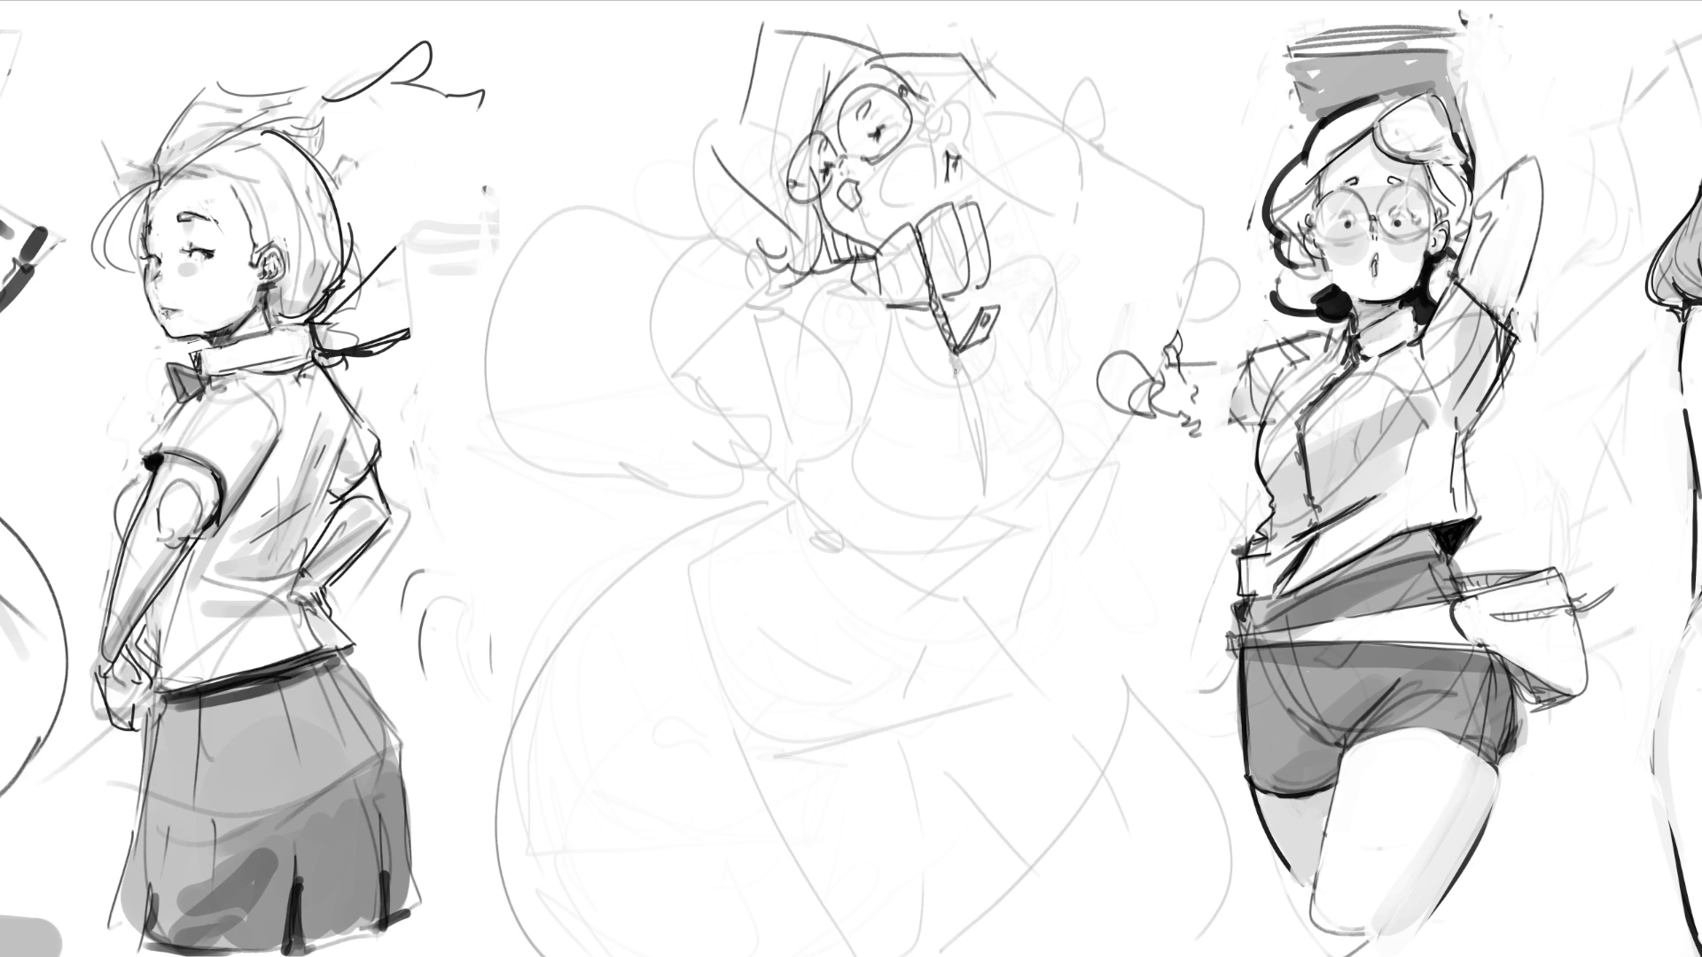
drag(954, 353, 985, 490)
mouse_move(955, 348)
mouse_down()
mouse_move(986, 493)
mouse_move(1027, 526)
mouse_up()
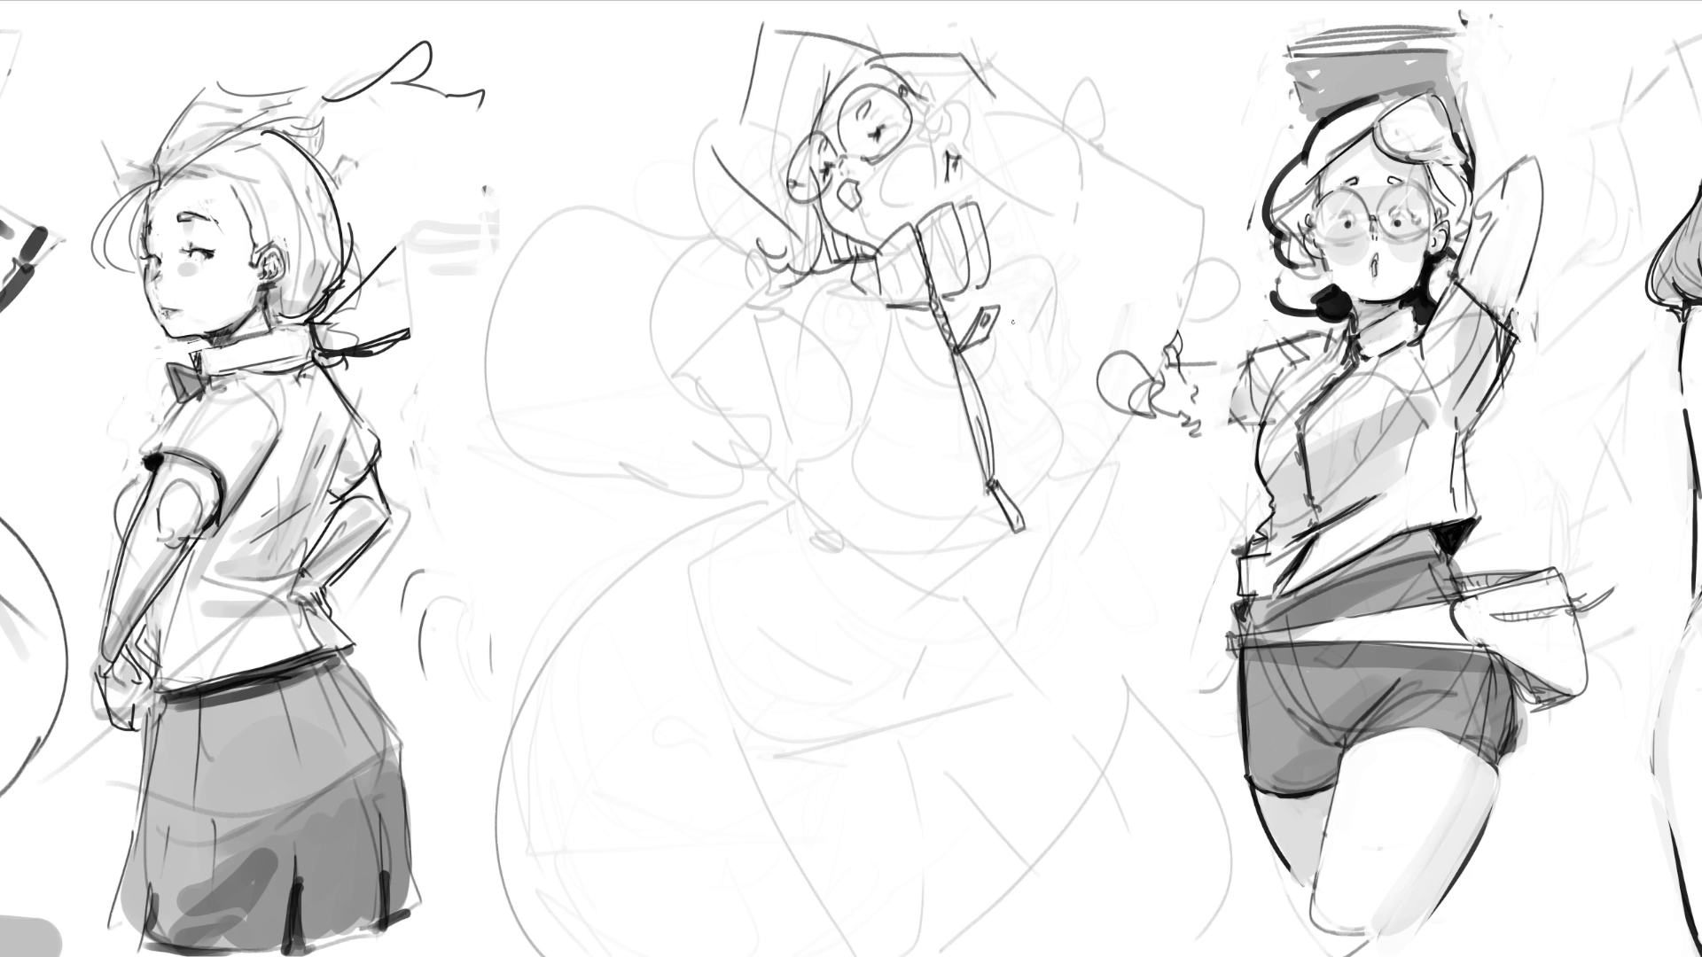
Step: Draw the torso's right and left side curves, undoing misplaced strokes below the tag
drag(926, 522, 980, 513)
key(ctrl+z)
drag(964, 520, 1041, 469)
key(ctrl+z)
mouse_move(1023, 359)
mouse_down()
mouse_move(1049, 376)
mouse_move(1068, 457)
mouse_up()
drag(878, 398, 933, 503)
key(ctrl+z)
drag(873, 390, 930, 514)
key(ctrl+z)
mouse_move(886, 368)
mouse_down()
mouse_move(861, 416)
mouse_move(909, 501)
mouse_up()
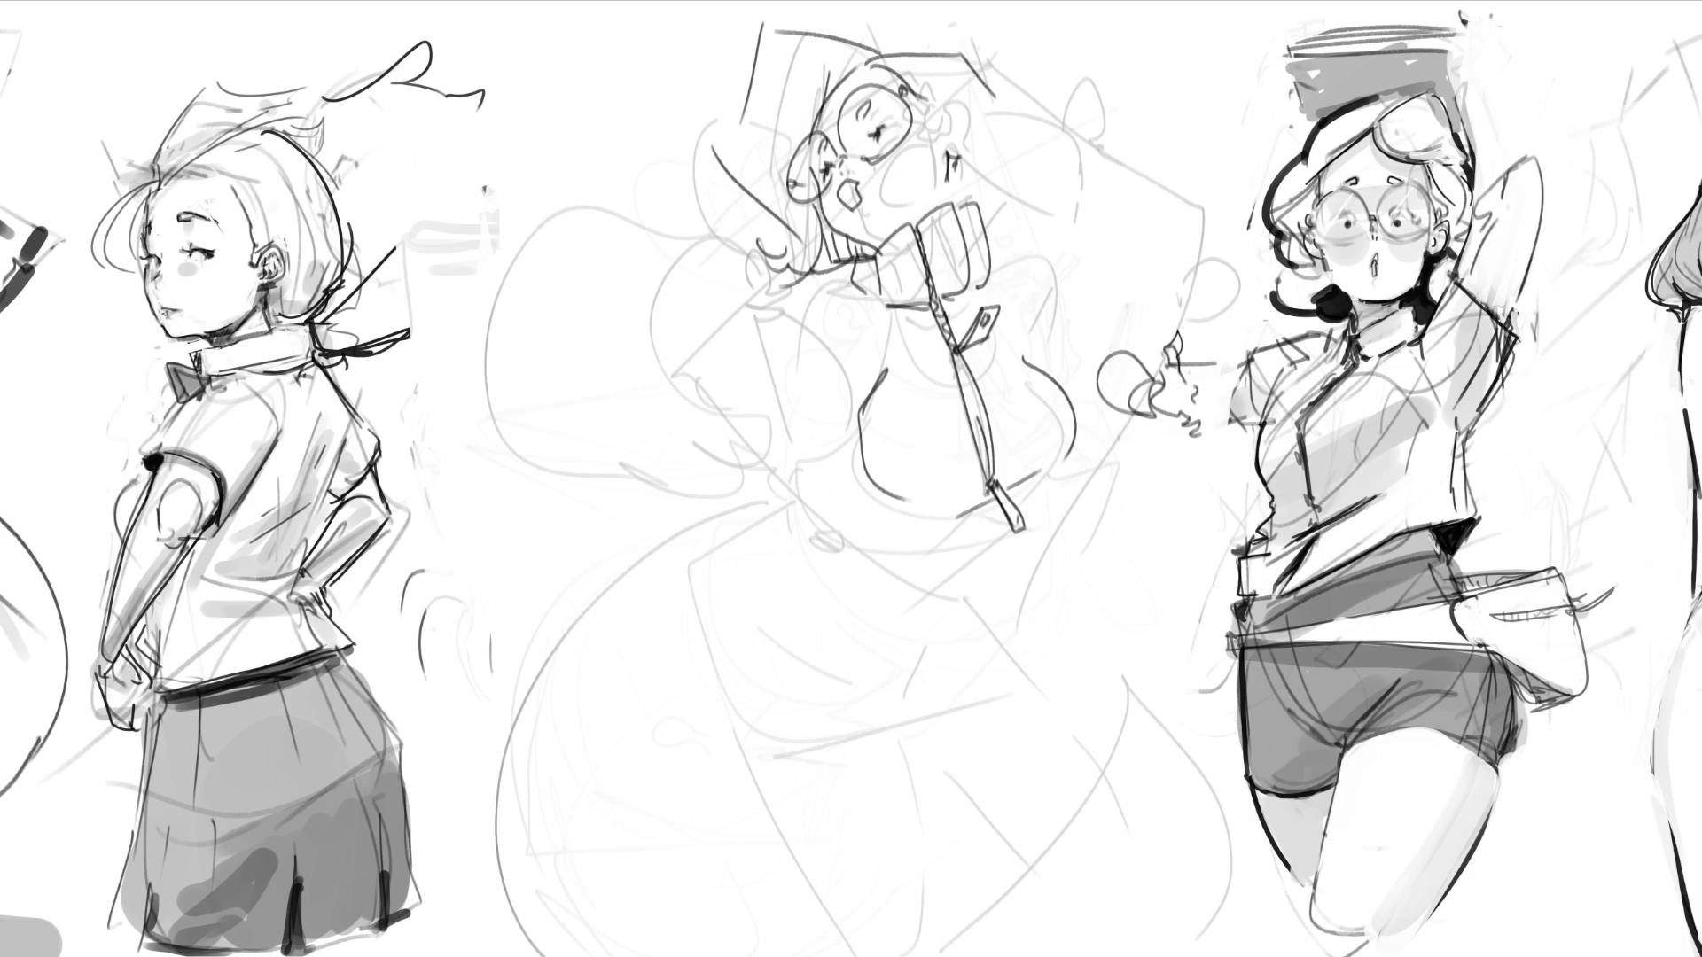
Step: Add the right shoulder curve, collar-tab strokes and an arm curve beside the collar
drag(985, 237, 1055, 304)
mouse_move(985, 335)
mouse_down()
mouse_move(1006, 319)
mouse_move(1022, 344)
mouse_move(1023, 330)
mouse_up()
mouse_move(1003, 270)
mouse_down()
mouse_move(1059, 330)
mouse_move(1021, 332)
mouse_move(1061, 347)
mouse_move(1072, 326)
mouse_up()
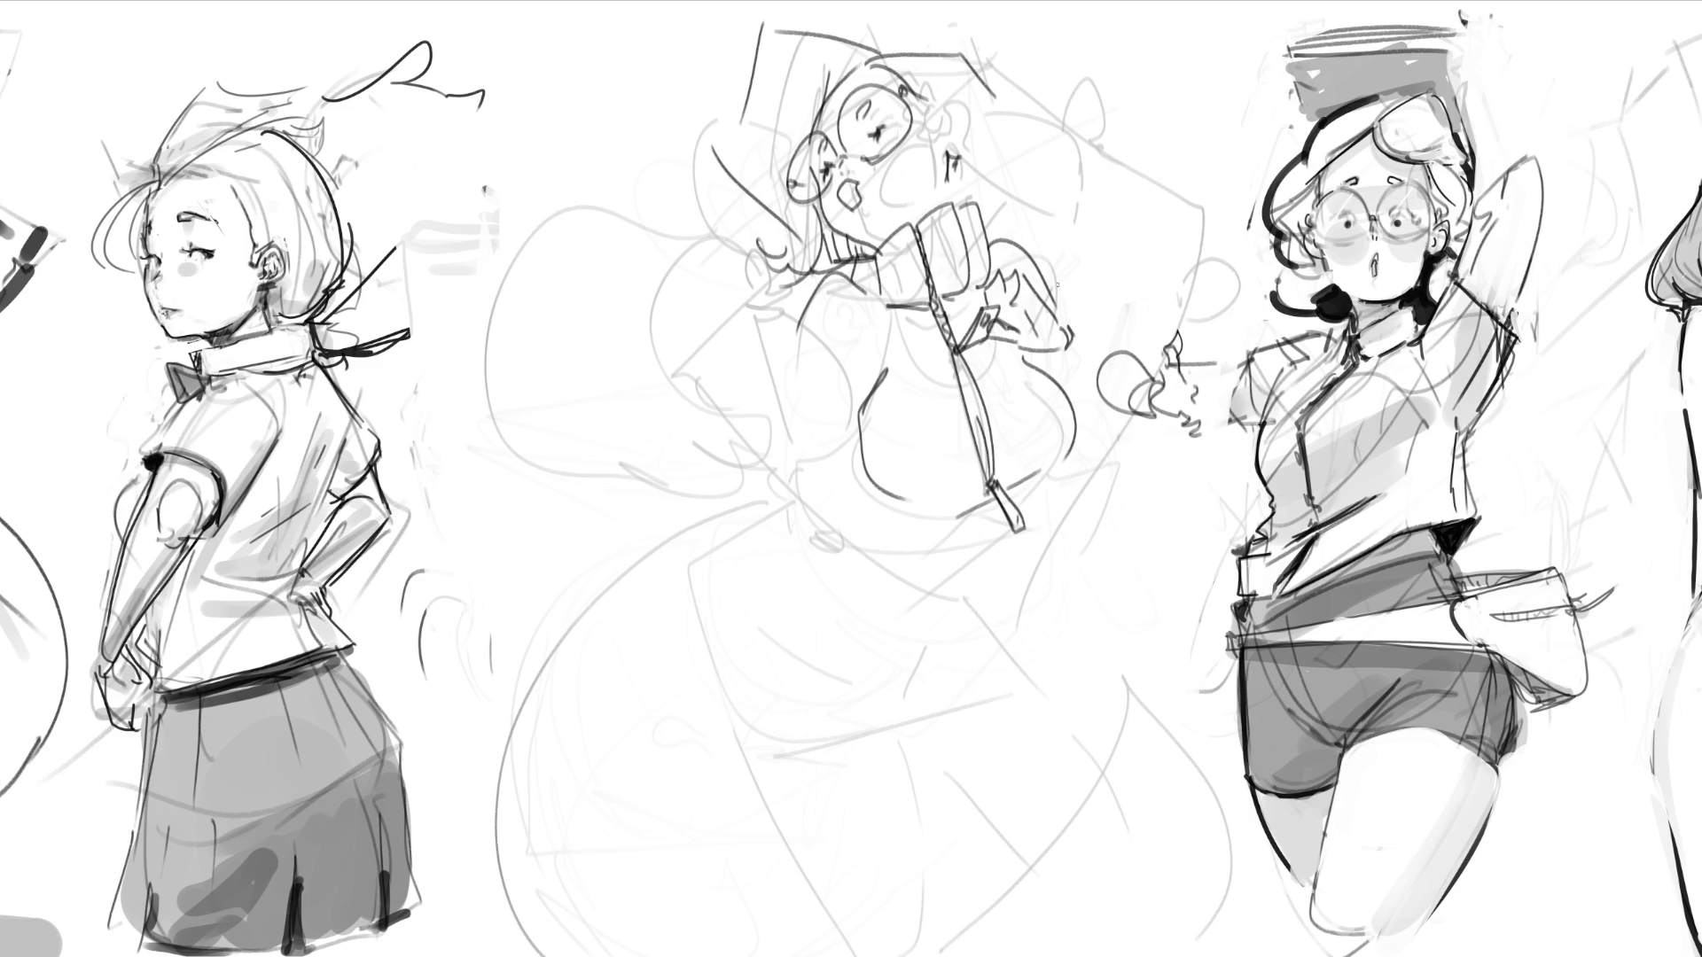
Step: Sketch fingers gripping the tie tip, a long left torso line and an arm reaching toward the book
mouse_move(1004, 522)
mouse_down()
mouse_move(1000, 562)
mouse_move(1031, 501)
mouse_up()
mouse_move(1028, 501)
mouse_down()
mouse_move(1053, 562)
mouse_move(1018, 601)
mouse_move(984, 585)
mouse_move(998, 598)
mouse_up()
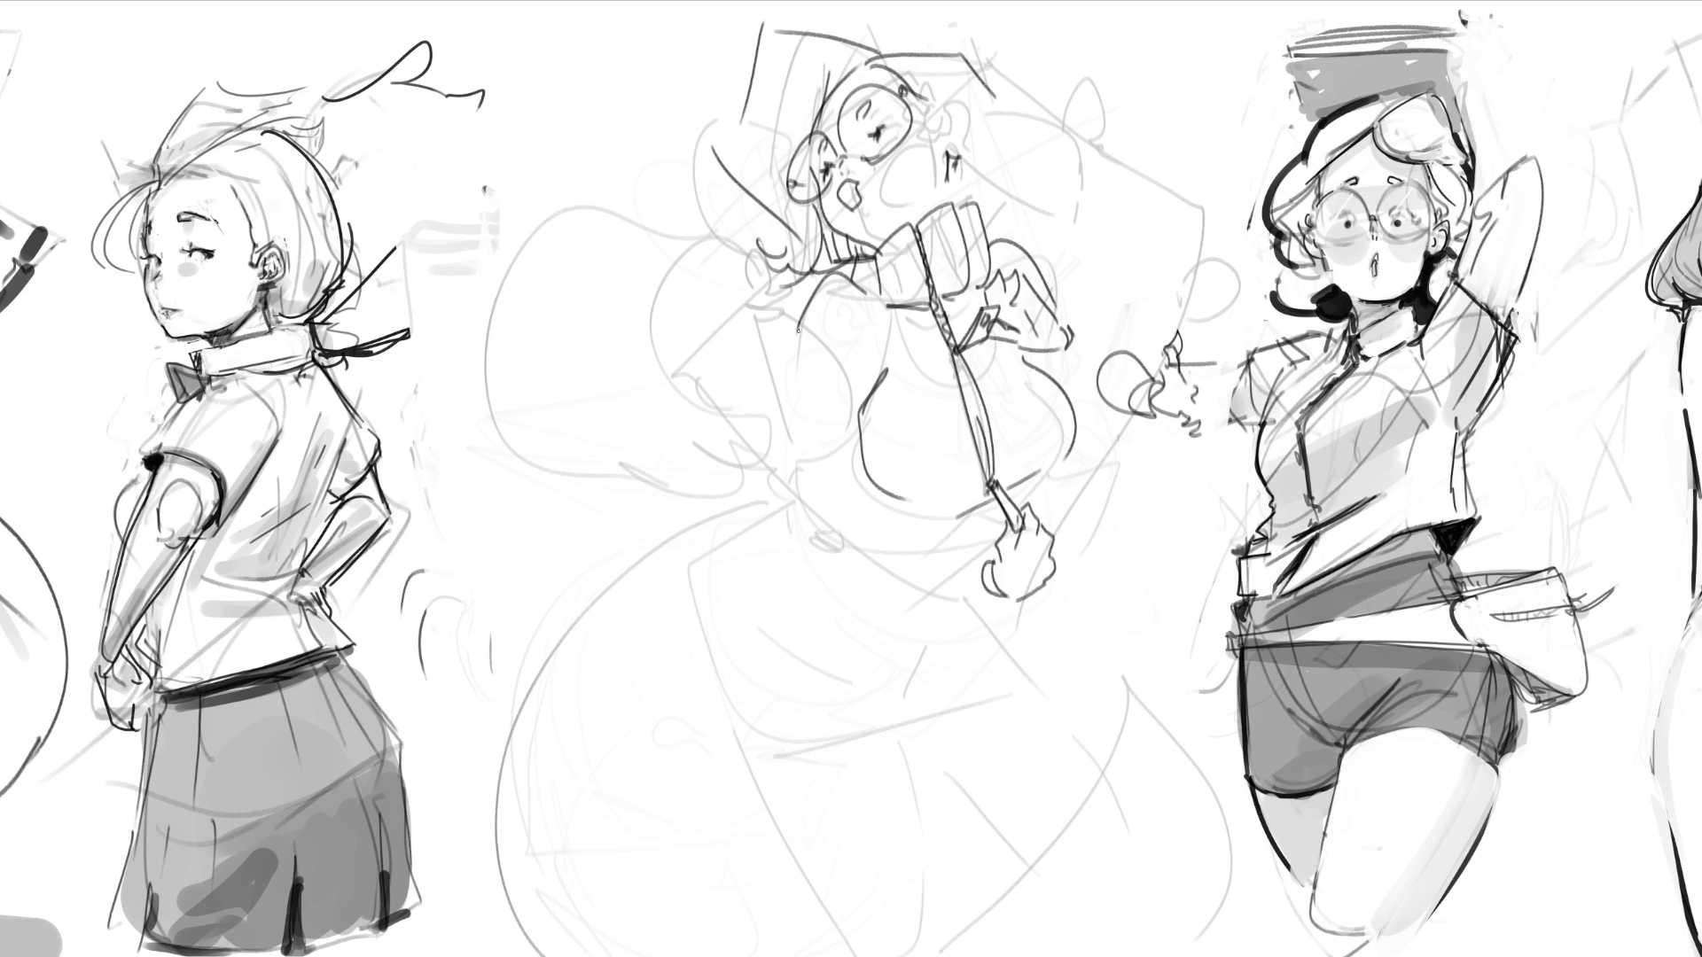
mouse_move(796, 335)
mouse_down()
mouse_move(808, 507)
mouse_move(858, 481)
mouse_move(1003, 585)
mouse_up()
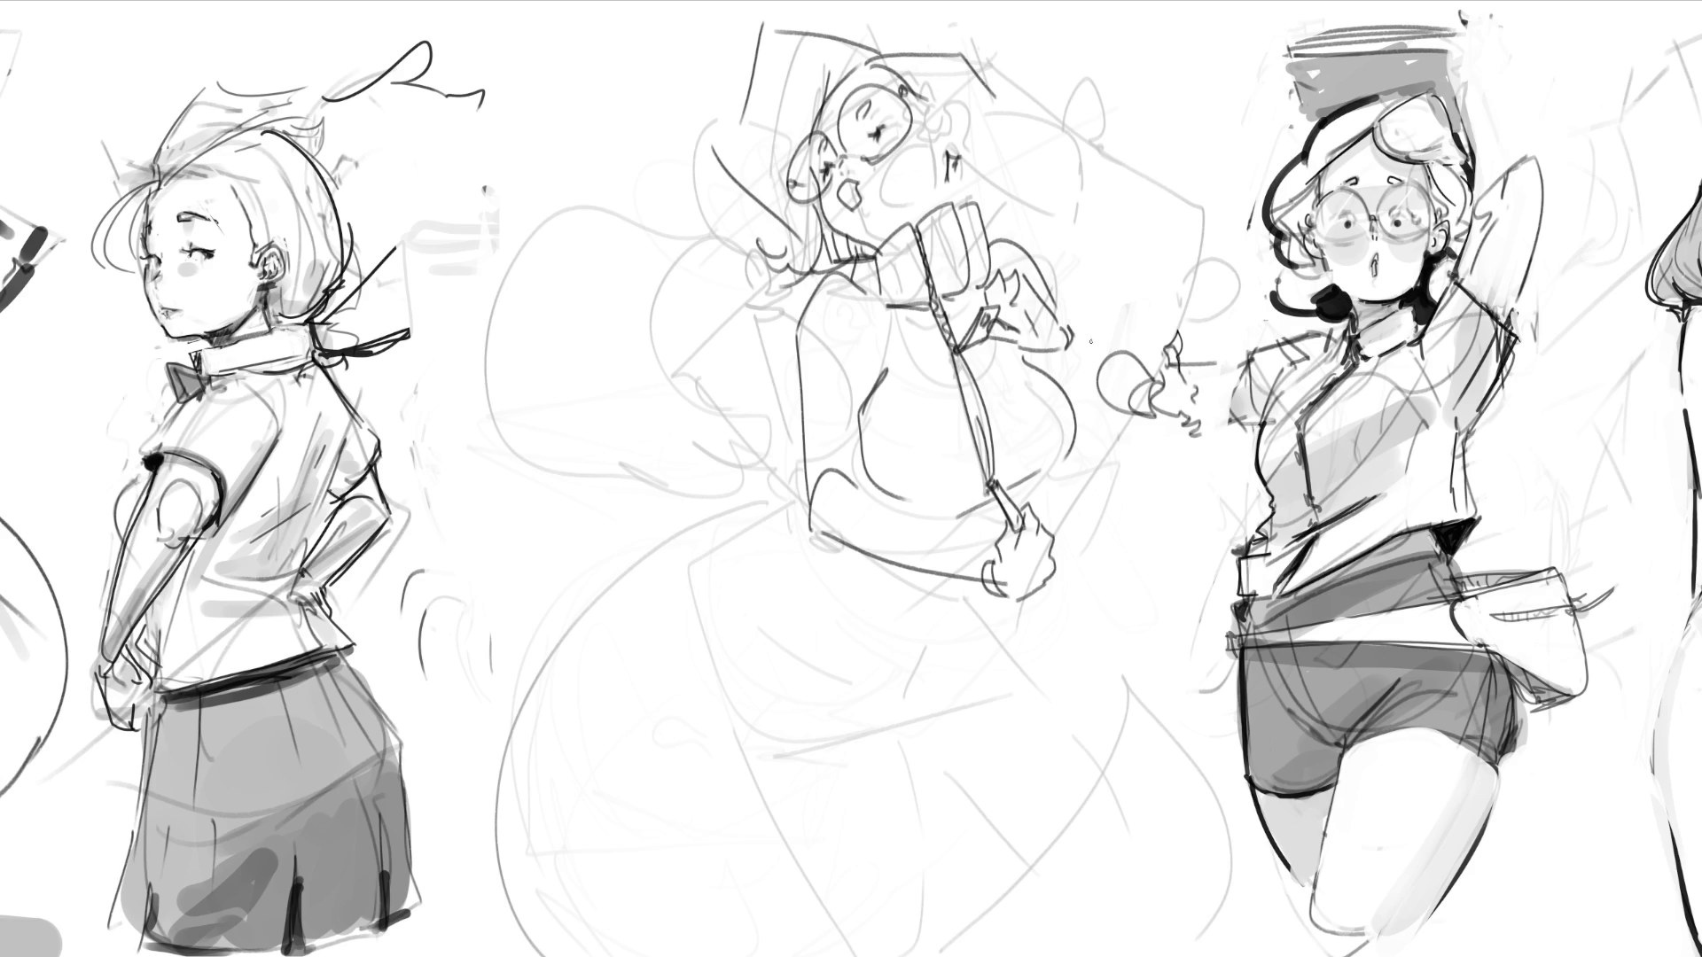
mouse_move(1073, 351)
mouse_down()
mouse_move(1058, 317)
mouse_move(1207, 214)
mouse_up()
drag(1007, 237, 1174, 207)
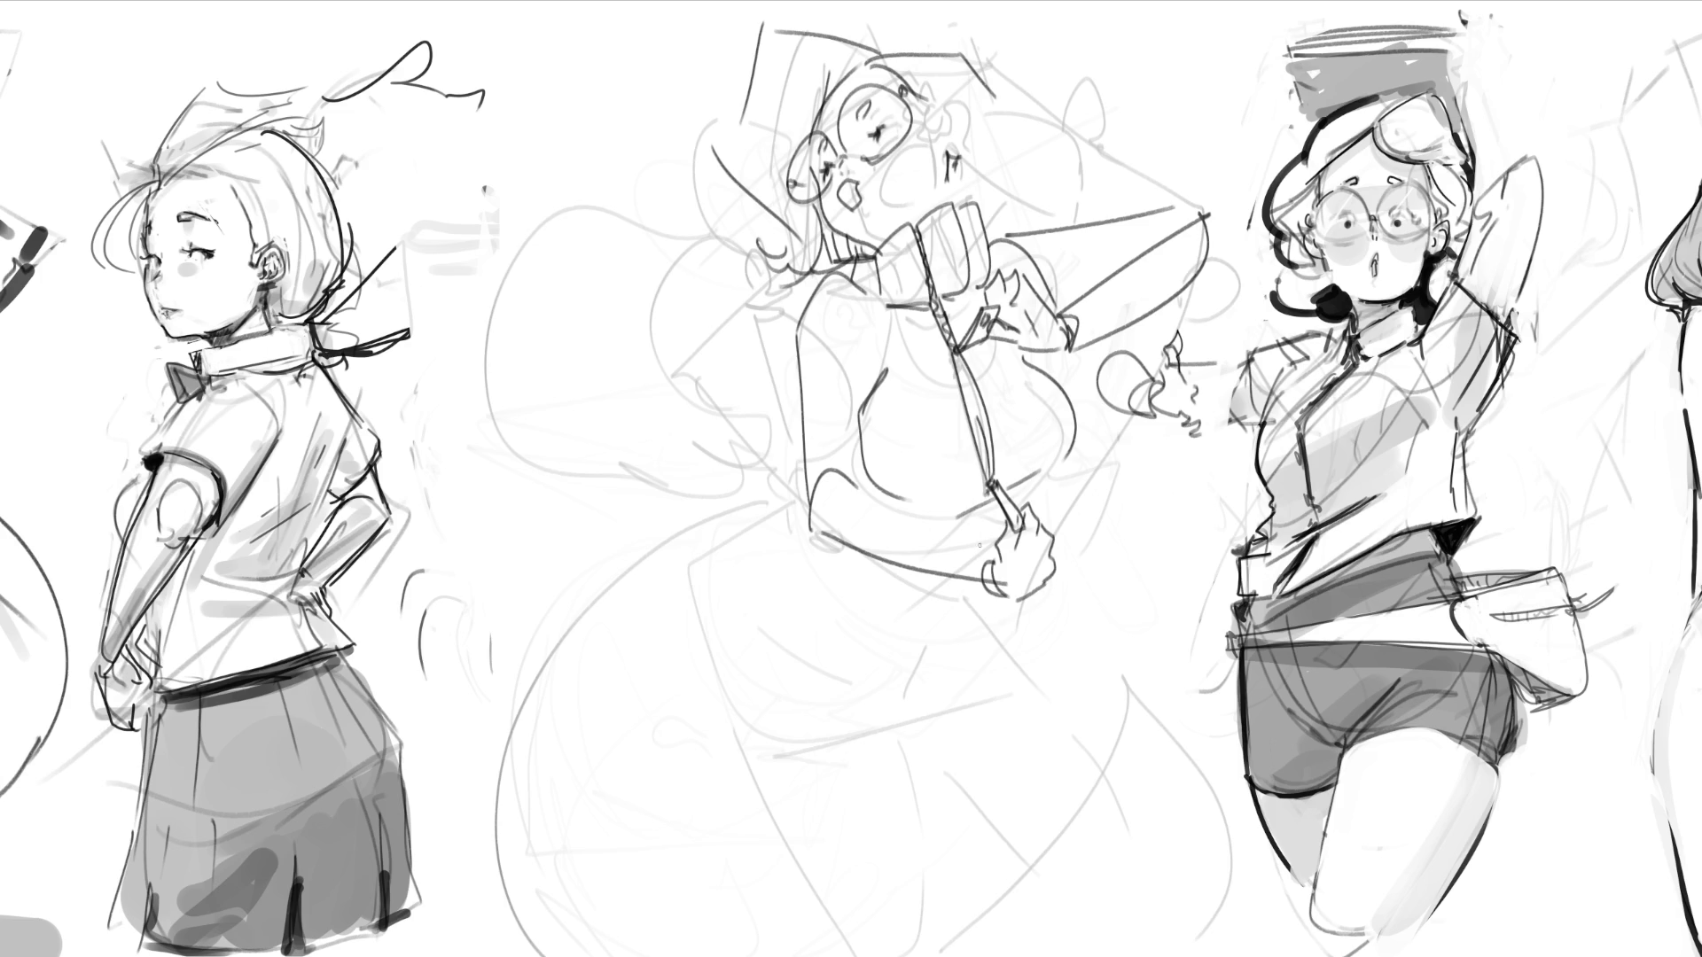
Step: Darken the middle figure's hand with dark strokes, hatching and a firmer contour
drag(937, 529, 980, 554)
mouse_move(984, 501)
mouse_down()
mouse_move(959, 524)
mouse_move(966, 544)
mouse_up()
drag(1032, 485, 1020, 507)
Step: Reinforce the left side outline and sketch a wavy skirt edge with curved lines below the hand
mouse_move(806, 509)
mouse_down()
mouse_move(769, 565)
mouse_move(857, 690)
mouse_up()
drag(1013, 603, 988, 640)
mouse_move(946, 586)
mouse_down()
mouse_move(928, 659)
mouse_move(946, 711)
mouse_up()
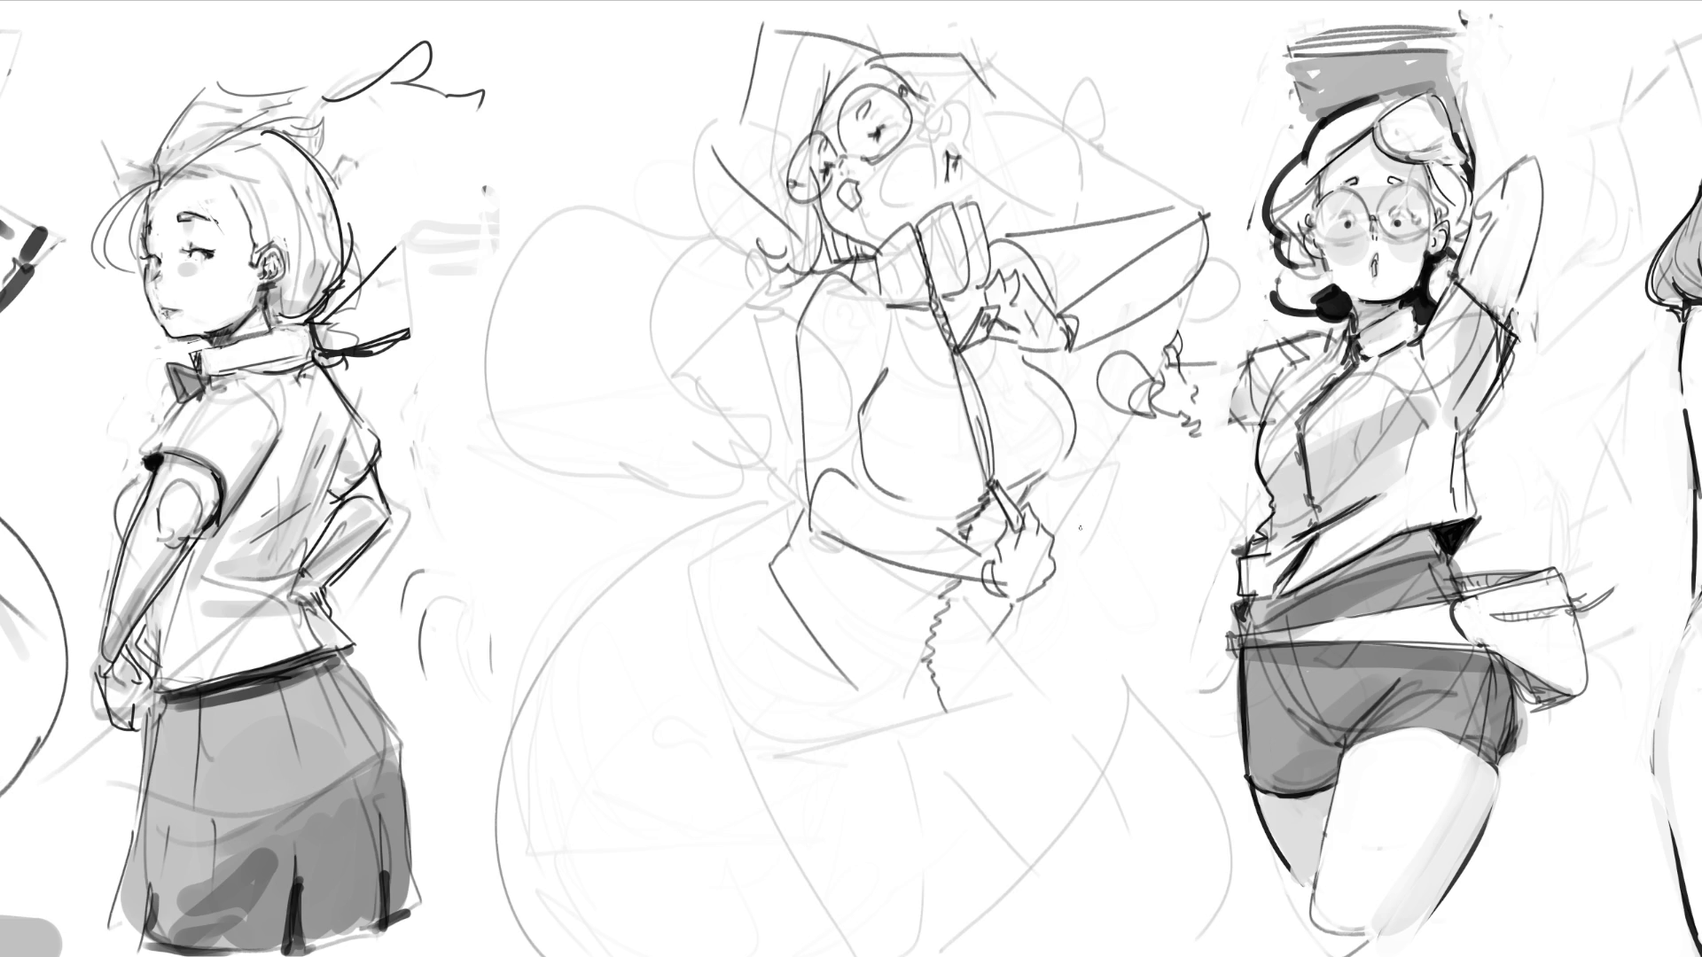
mouse_move(851, 545)
mouse_down()
mouse_move(962, 707)
mouse_move(1055, 722)
mouse_move(1127, 702)
mouse_up()
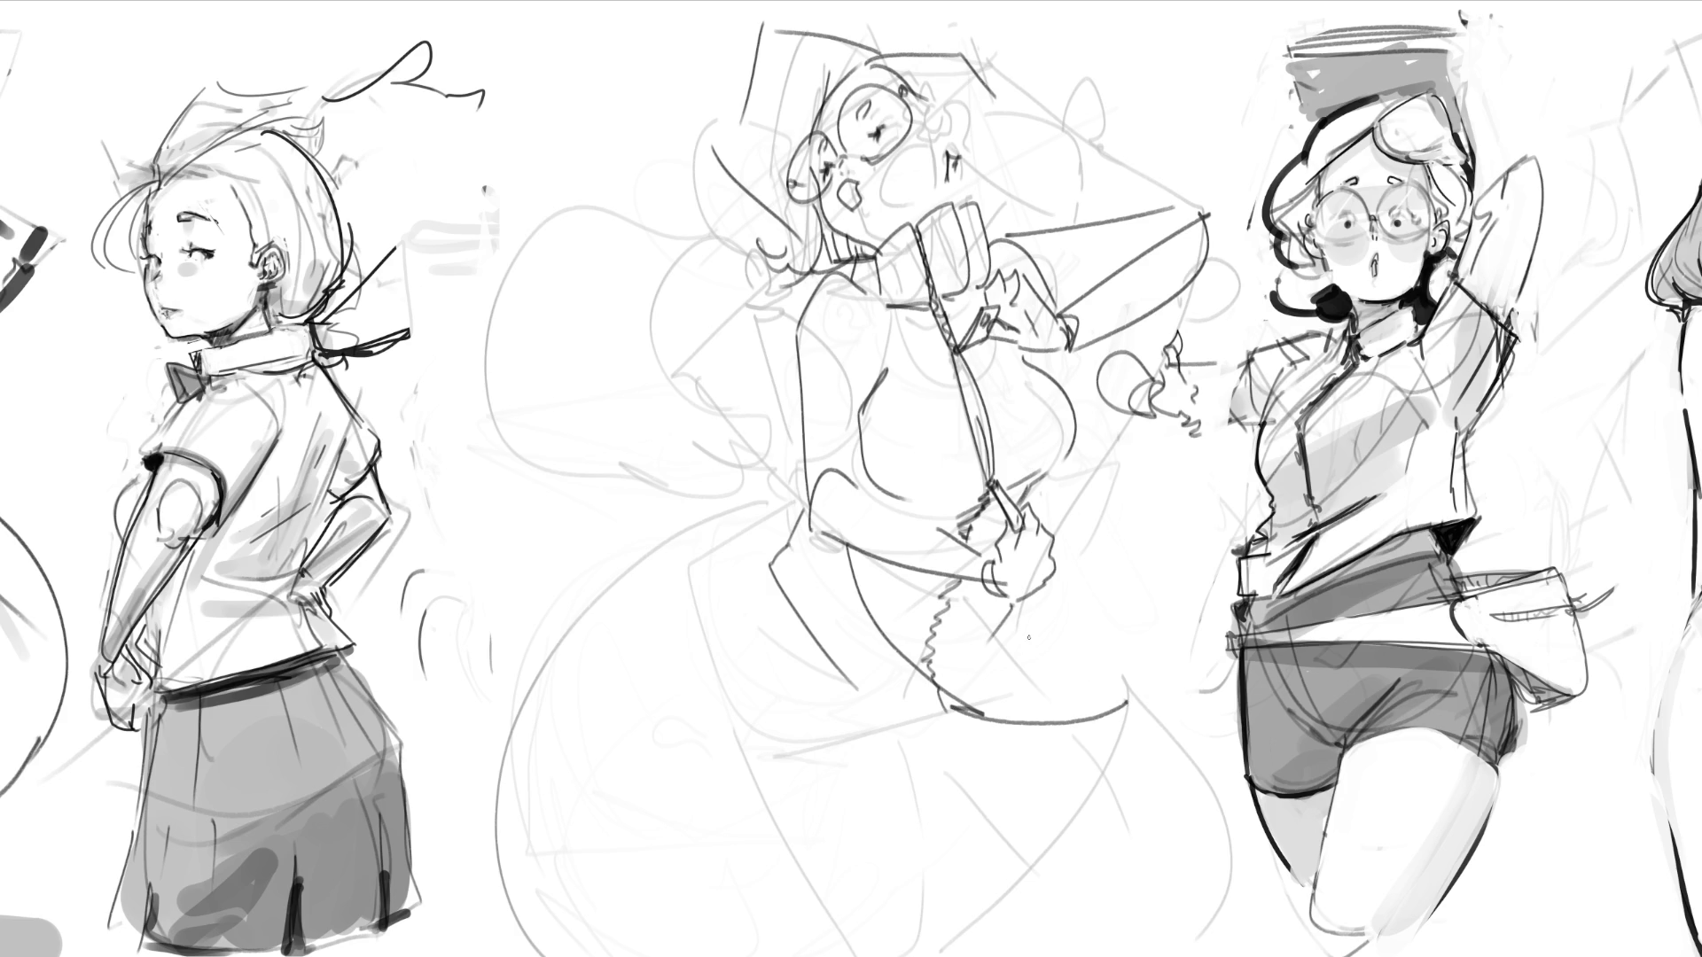
Step: Move the middle figure left beside the first girl with Ctrl+T
mouse_move(1008, 508)
mouse_down()
mouse_move(1069, 439)
mouse_move(1226, 356)
mouse_move(1161, 700)
mouse_up()
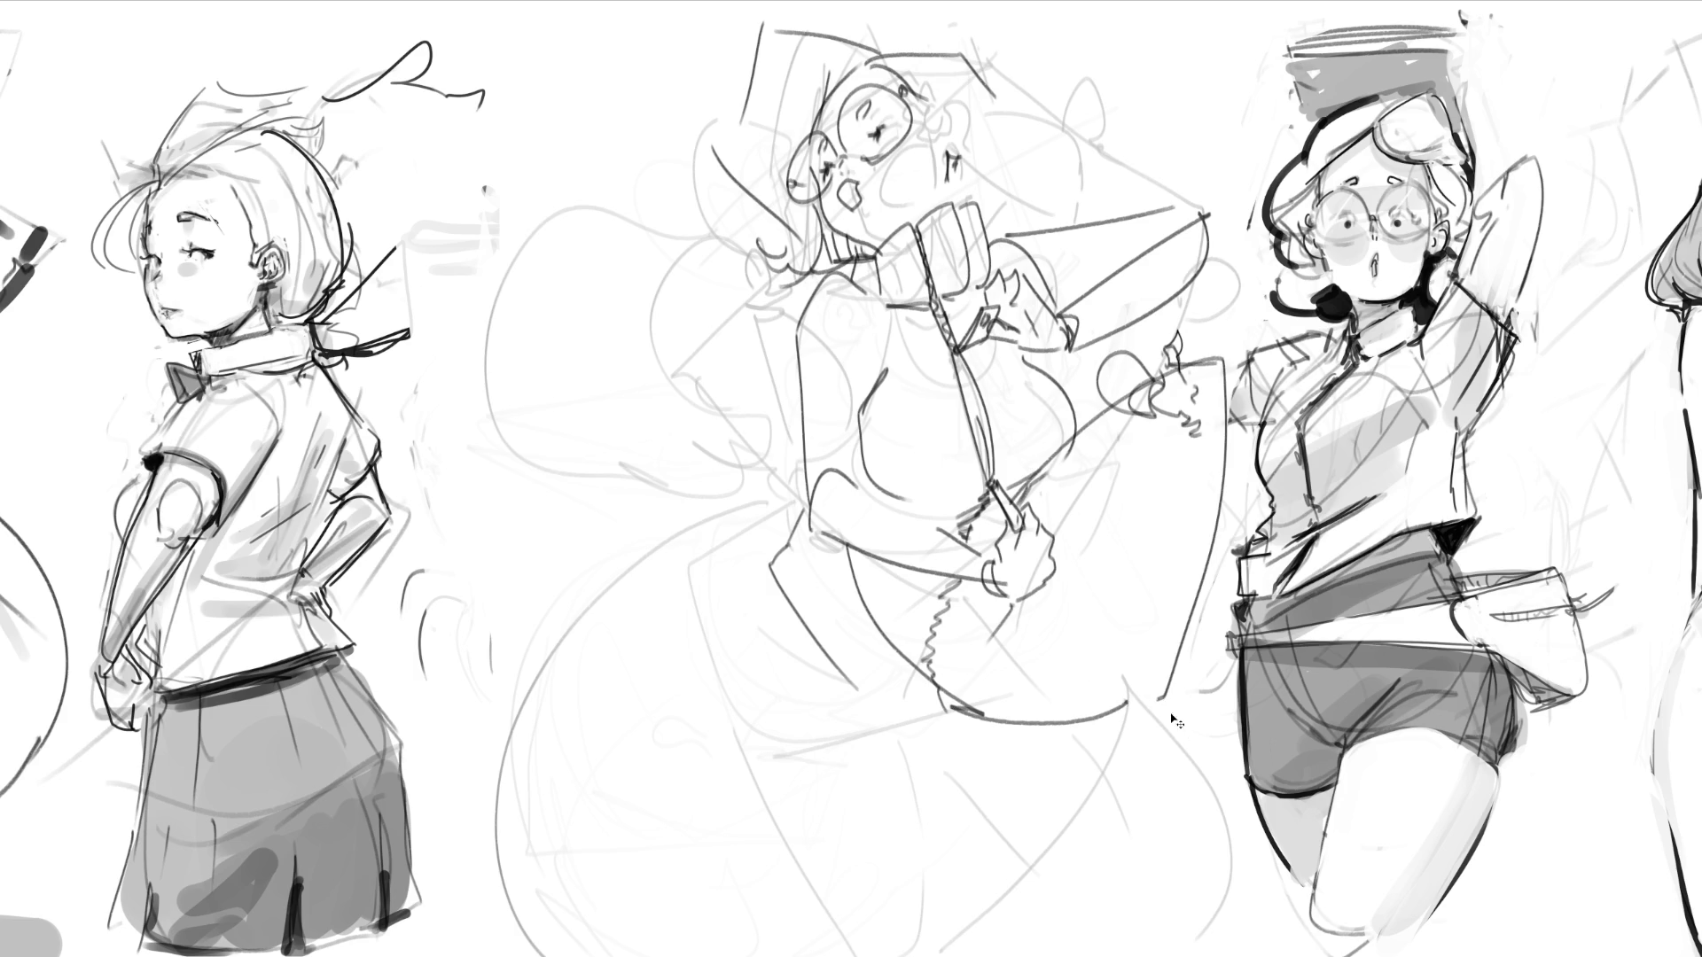
key(ctrl+t)
mouse_move(966, 585)
mouse_down()
mouse_move(592, 588)
mouse_move(699, 593)
mouse_up()
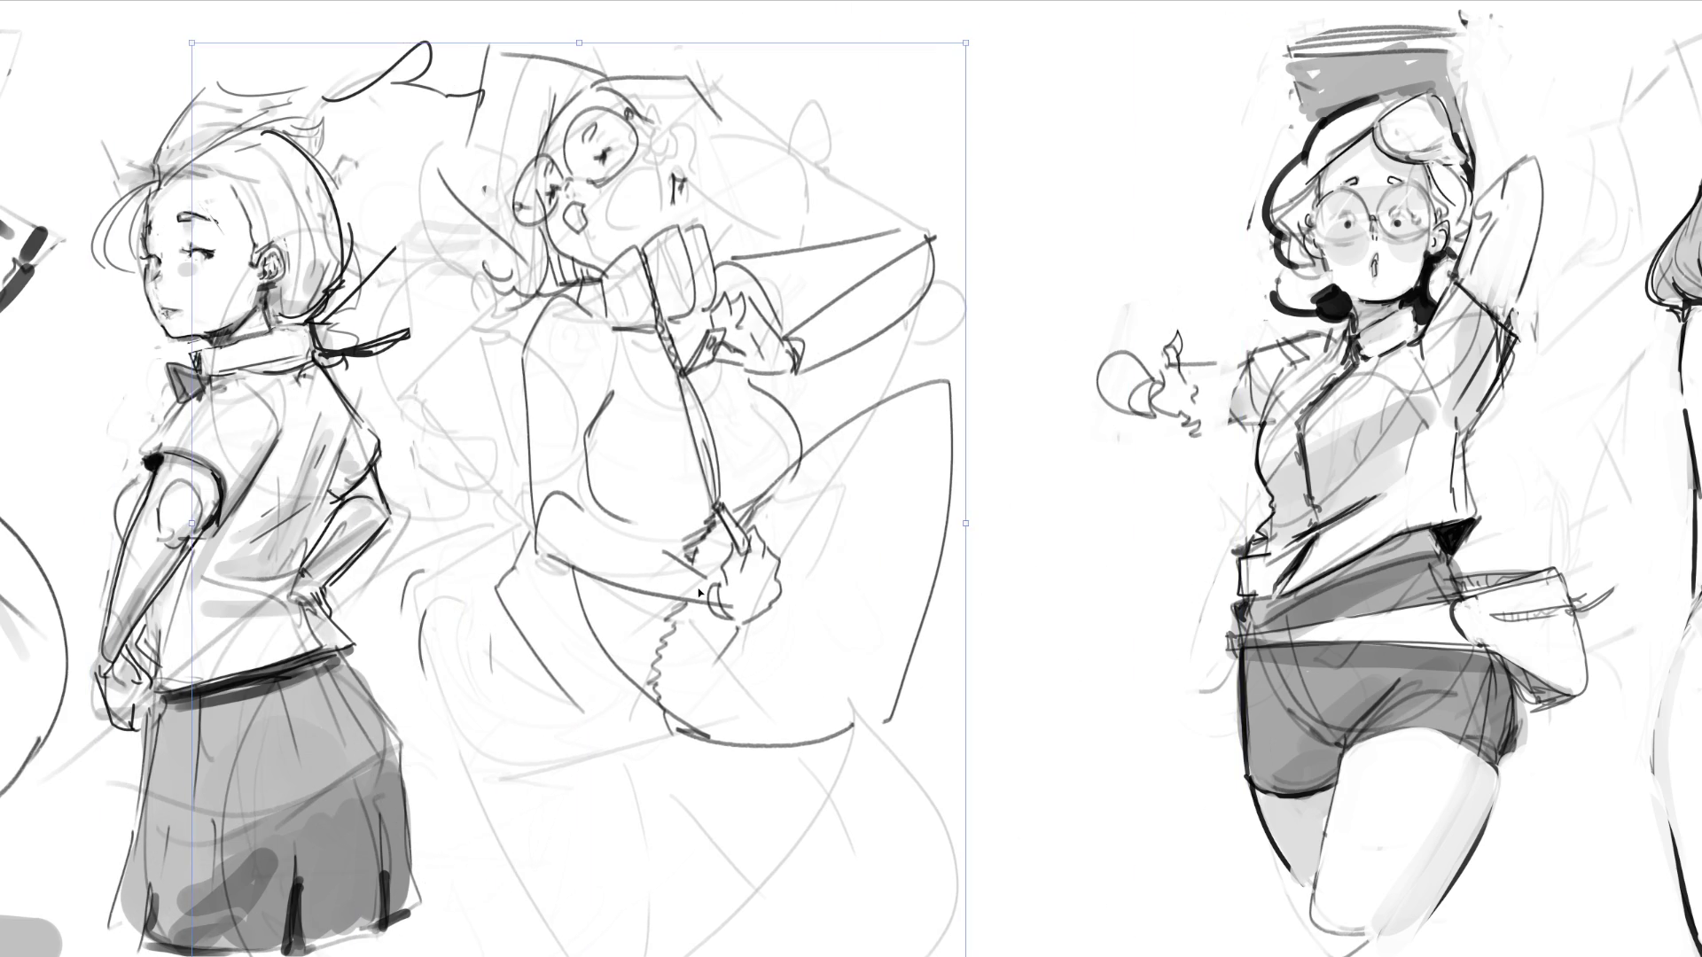
key(Return)
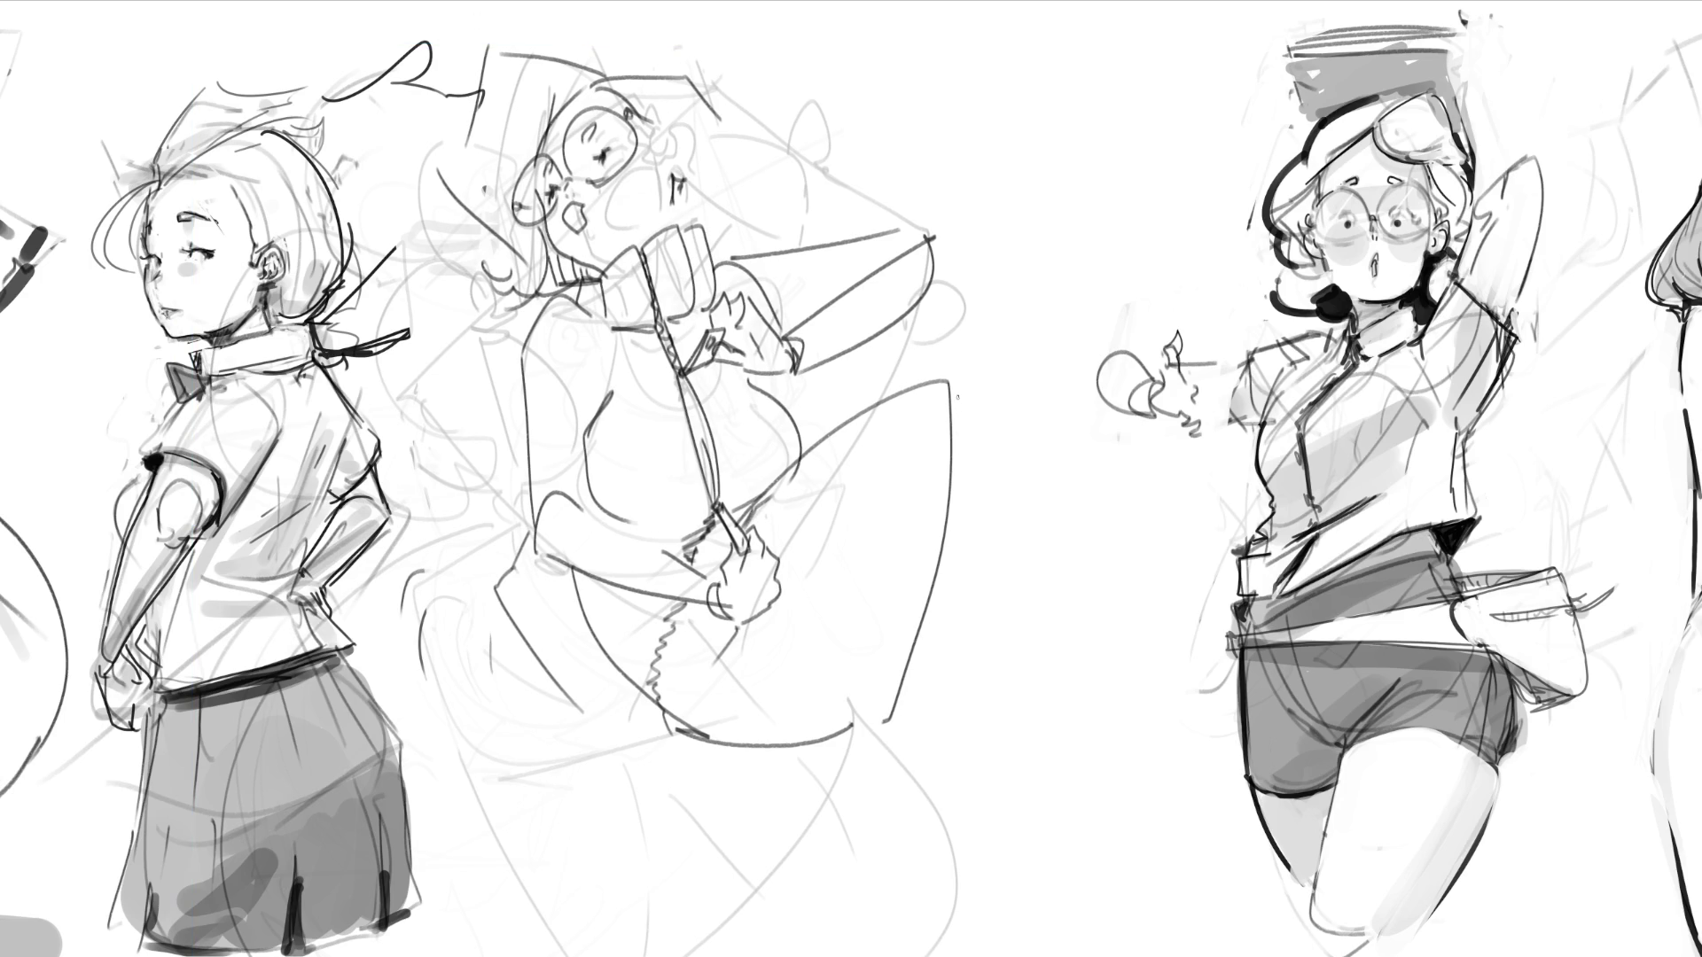
Step: Rough in a large pointed hat with a peak and ear marks, retrying the hat curve several times
mouse_move(814, 428)
mouse_down()
mouse_move(965, 284)
mouse_move(1181, 191)
mouse_move(1002, 355)
mouse_move(973, 430)
mouse_up()
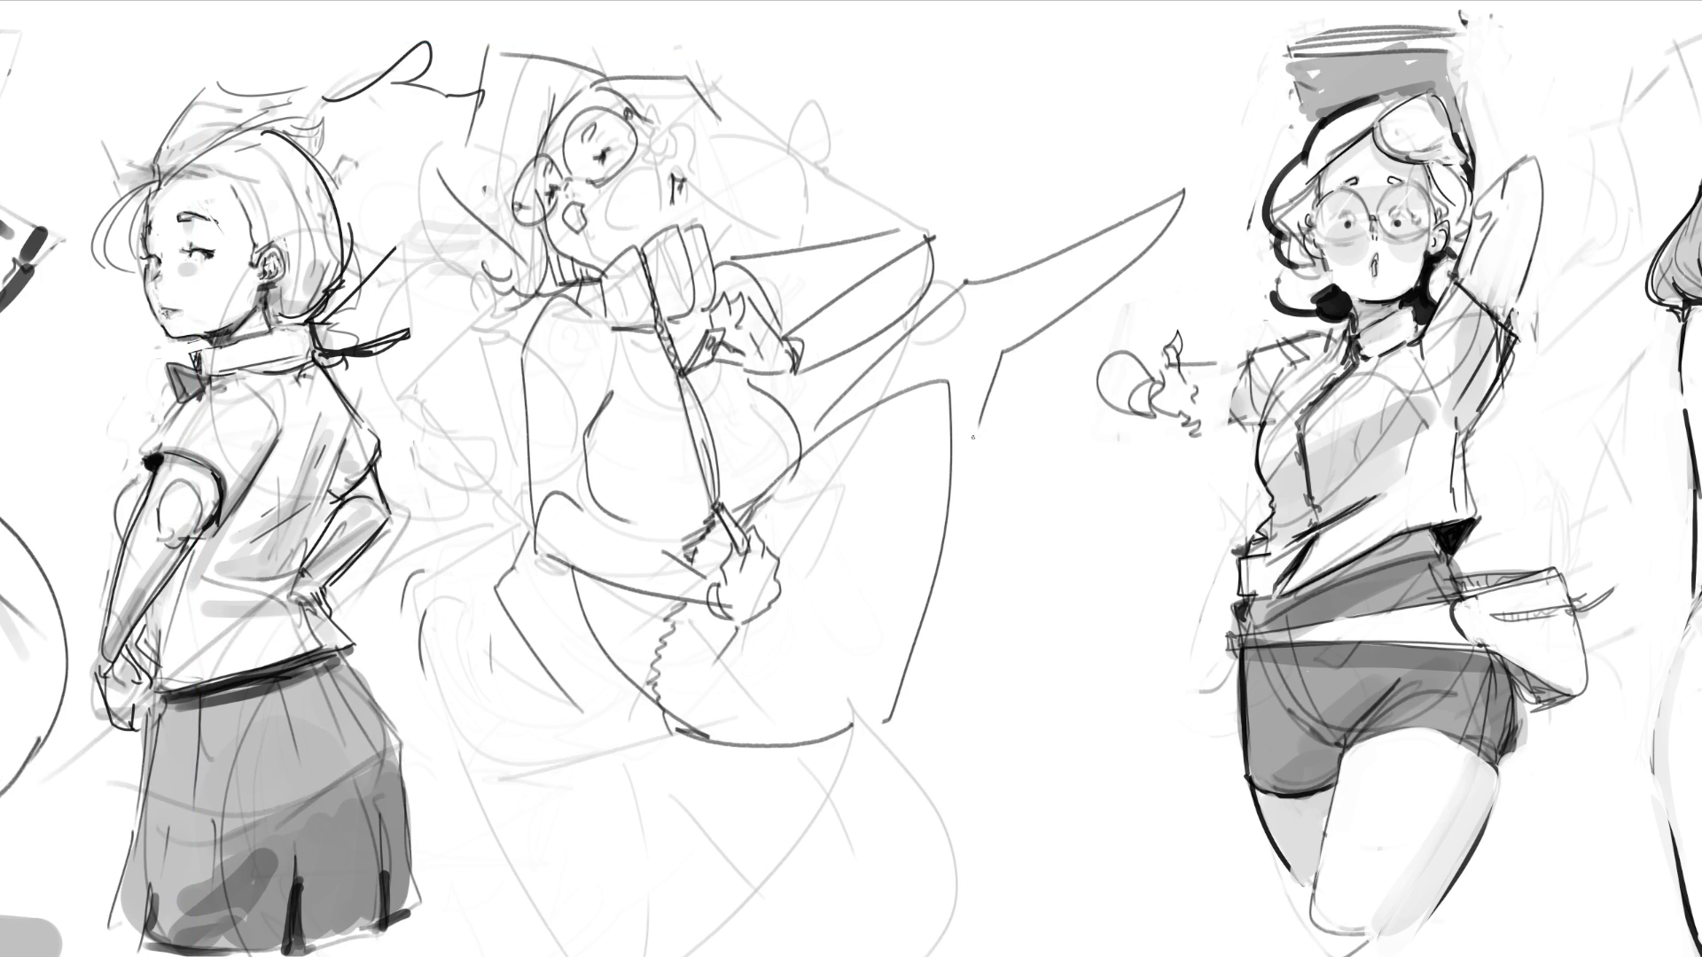
mouse_move(856, 530)
mouse_down()
mouse_move(865, 715)
mouse_move(957, 768)
mouse_up()
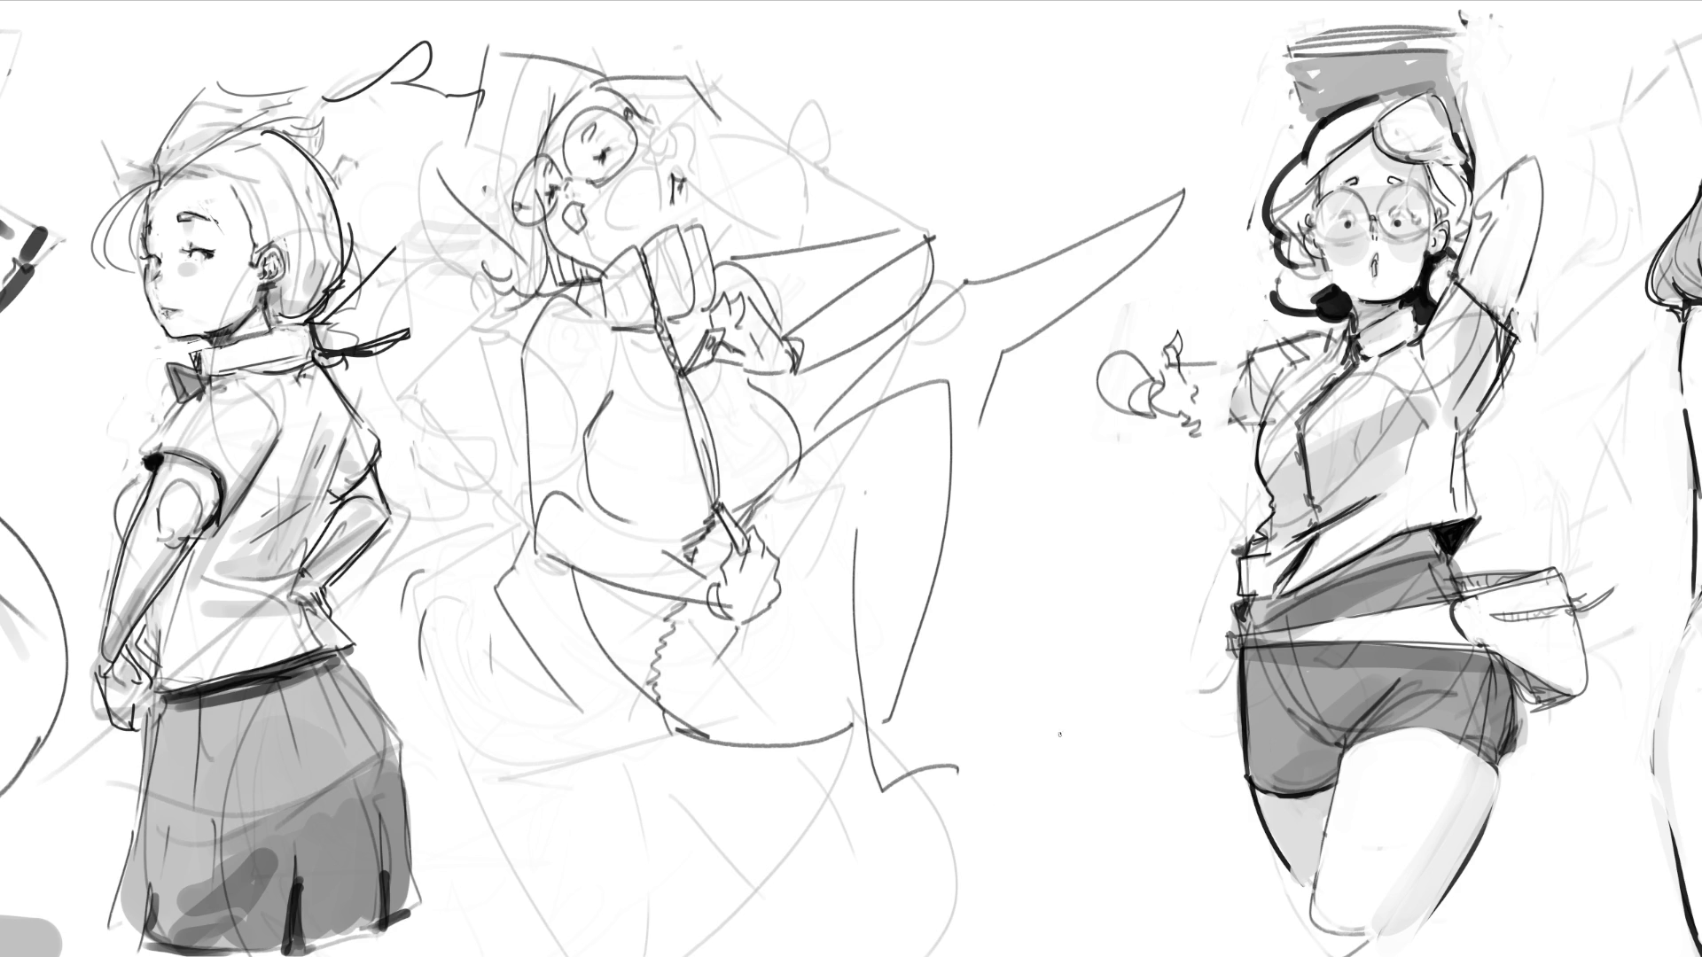
drag(1198, 185, 1195, 244)
mouse_move(655, 211)
mouse_down()
mouse_move(678, 164)
mouse_move(741, 211)
mouse_up()
mouse_move(728, 102)
mouse_down()
mouse_move(803, 80)
mouse_move(772, 220)
mouse_up()
key(ctrl+z)
mouse_move(722, 106)
mouse_down()
mouse_move(845, 92)
mouse_move(837, 191)
mouse_move(775, 237)
mouse_up()
key(ctrl+z)
mouse_move(728, 97)
mouse_down()
mouse_move(816, 210)
mouse_move(740, 241)
mouse_move(856, 176)
mouse_move(734, 238)
mouse_up()
key(ctrl+z)
Step: Hatch the shadow under the hat brim, then fade the old middle figure to grey
drag(686, 186, 699, 232)
drag(713, 191, 726, 245)
mouse_move(740, 203)
mouse_down()
mouse_move(741, 239)
mouse_move(710, 255)
mouse_up()
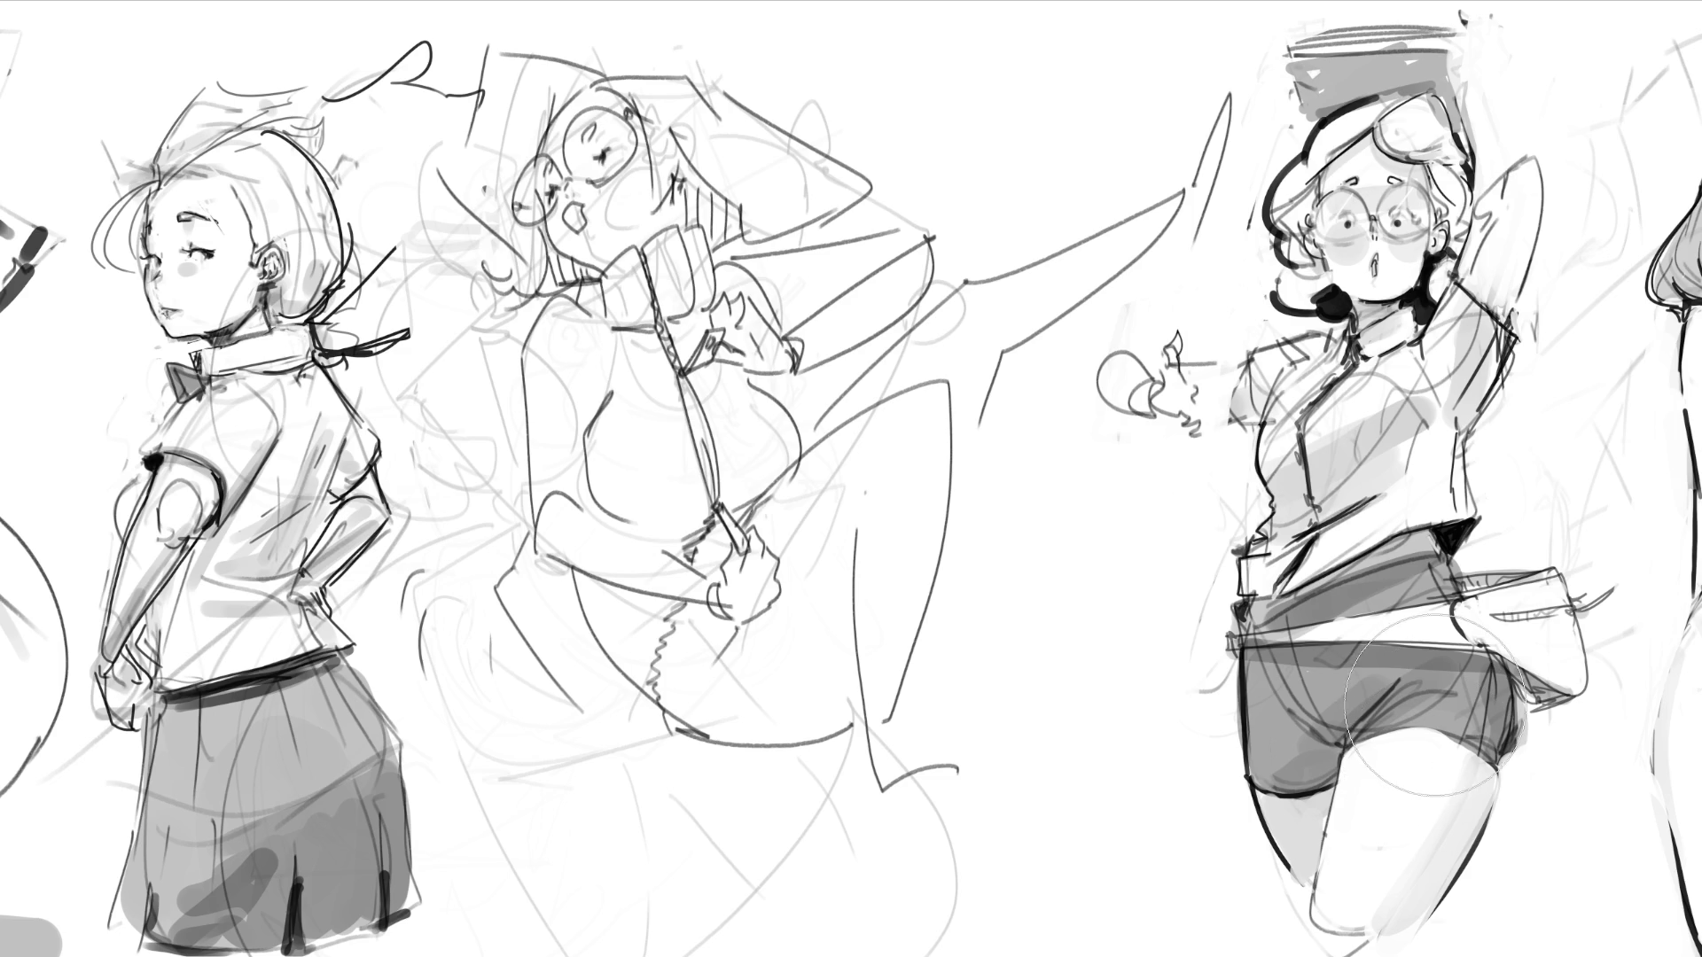
mouse_move(493, 84)
mouse_down()
mouse_move(620, 266)
mouse_move(443, 443)
mouse_move(886, 709)
mouse_move(981, 886)
mouse_move(540, 825)
mouse_move(682, 771)
mouse_move(487, 79)
mouse_move(612, 694)
mouse_move(911, 114)
mouse_up()
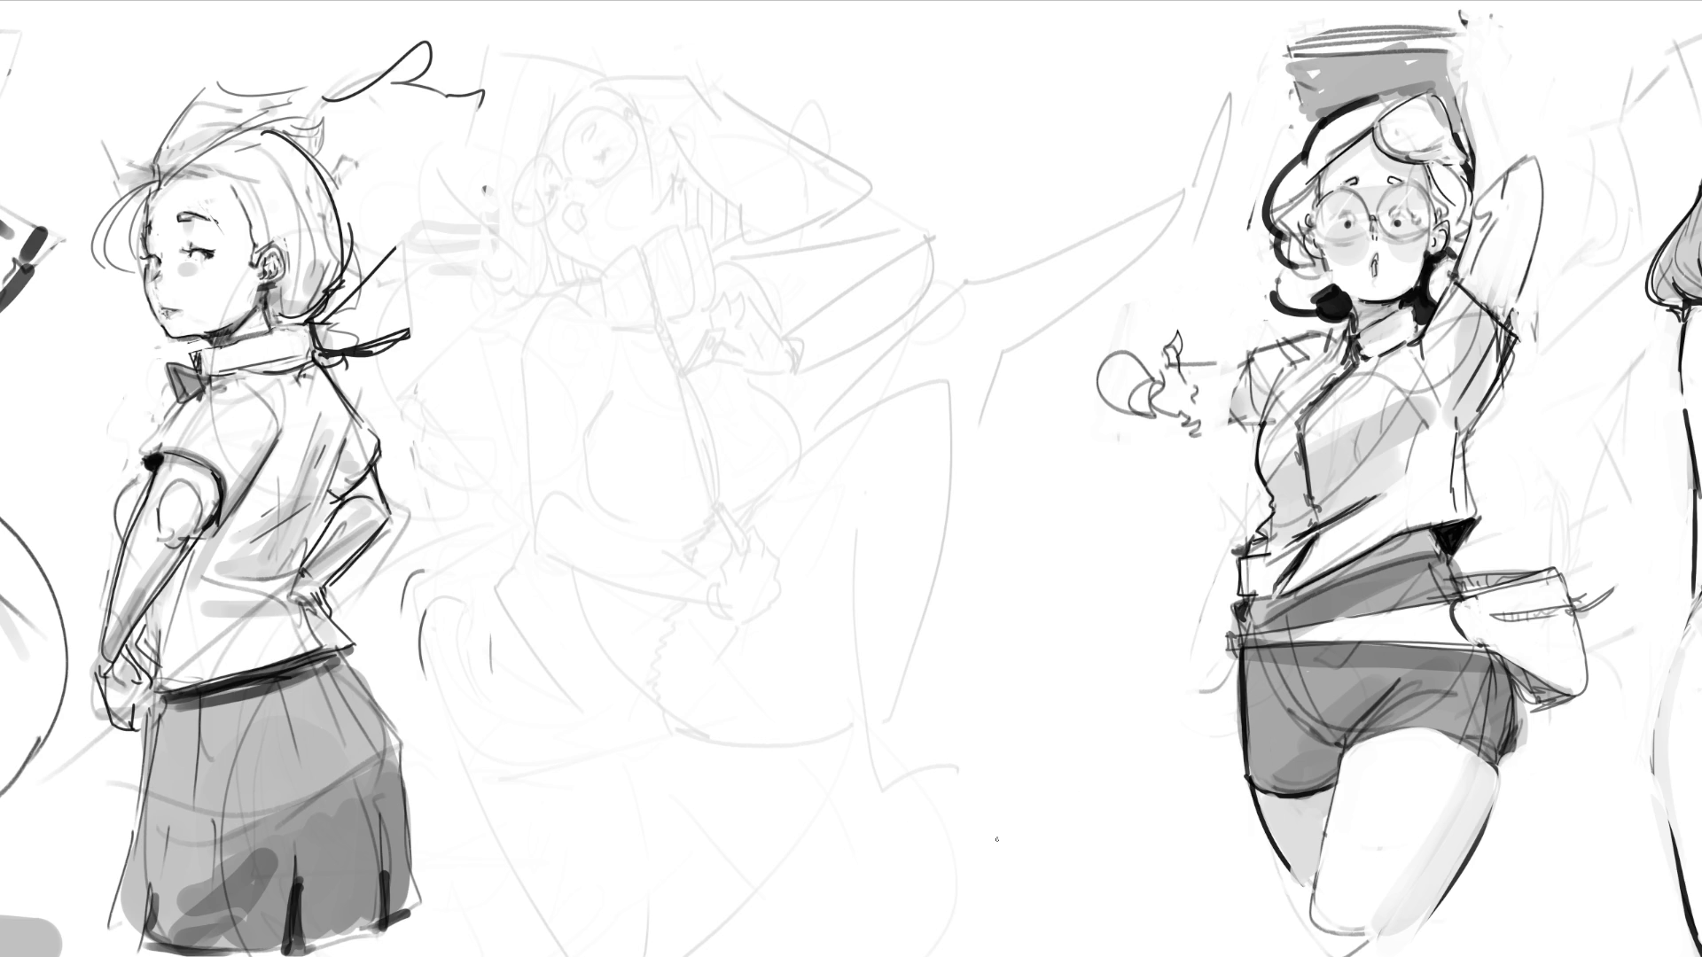
Step: Sketch an arched oval head with a pointed ear on its left and short lines beneath
mouse_move(913, 102)
mouse_down()
mouse_move(891, 133)
mouse_move(984, 115)
mouse_move(1003, 245)
mouse_up()
mouse_move(880, 188)
mouse_down()
mouse_move(904, 235)
mouse_move(953, 228)
mouse_up()
mouse_move(975, 203)
mouse_down()
mouse_move(962, 133)
mouse_move(979, 128)
mouse_move(1001, 238)
mouse_move(971, 281)
mouse_move(922, 248)
mouse_move(1024, 226)
mouse_up()
drag(1024, 226, 1019, 276)
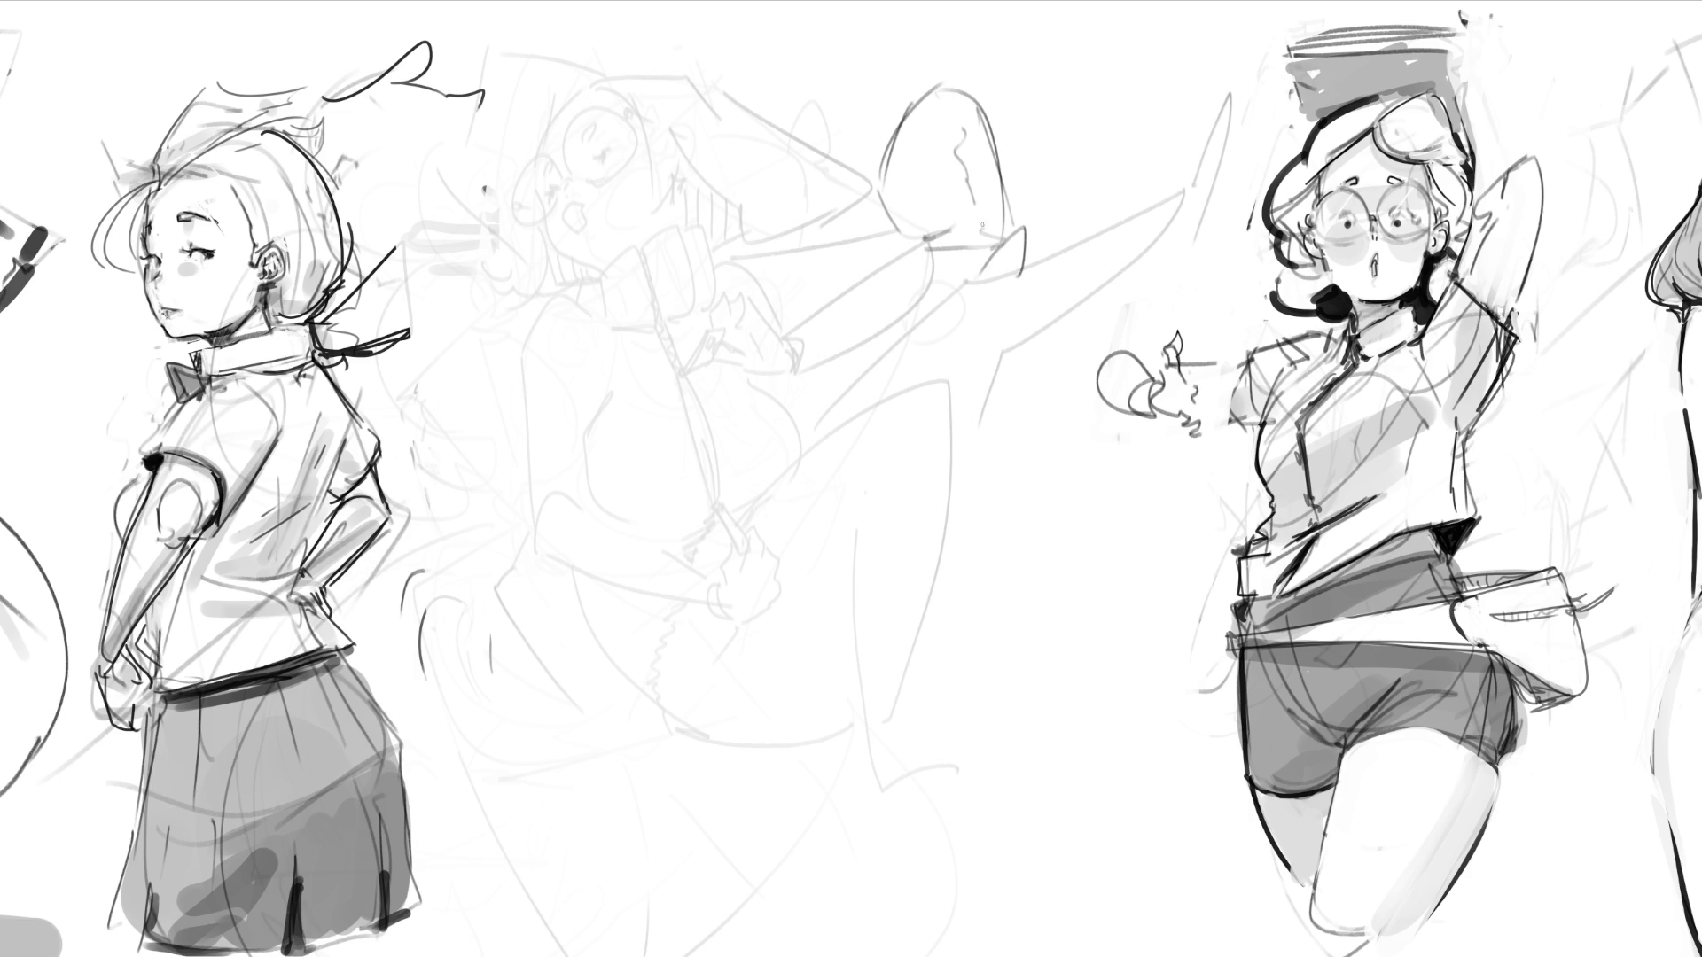
drag(934, 86, 873, 211)
mouse_move(878, 125)
mouse_down()
mouse_move(865, 195)
mouse_move(787, 241)
mouse_up()
drag(865, 97, 785, 241)
mouse_move(861, 140)
mouse_down()
mouse_move(858, 220)
mouse_move(996, 284)
mouse_up()
drag(971, 300, 949, 302)
drag(872, 234, 906, 310)
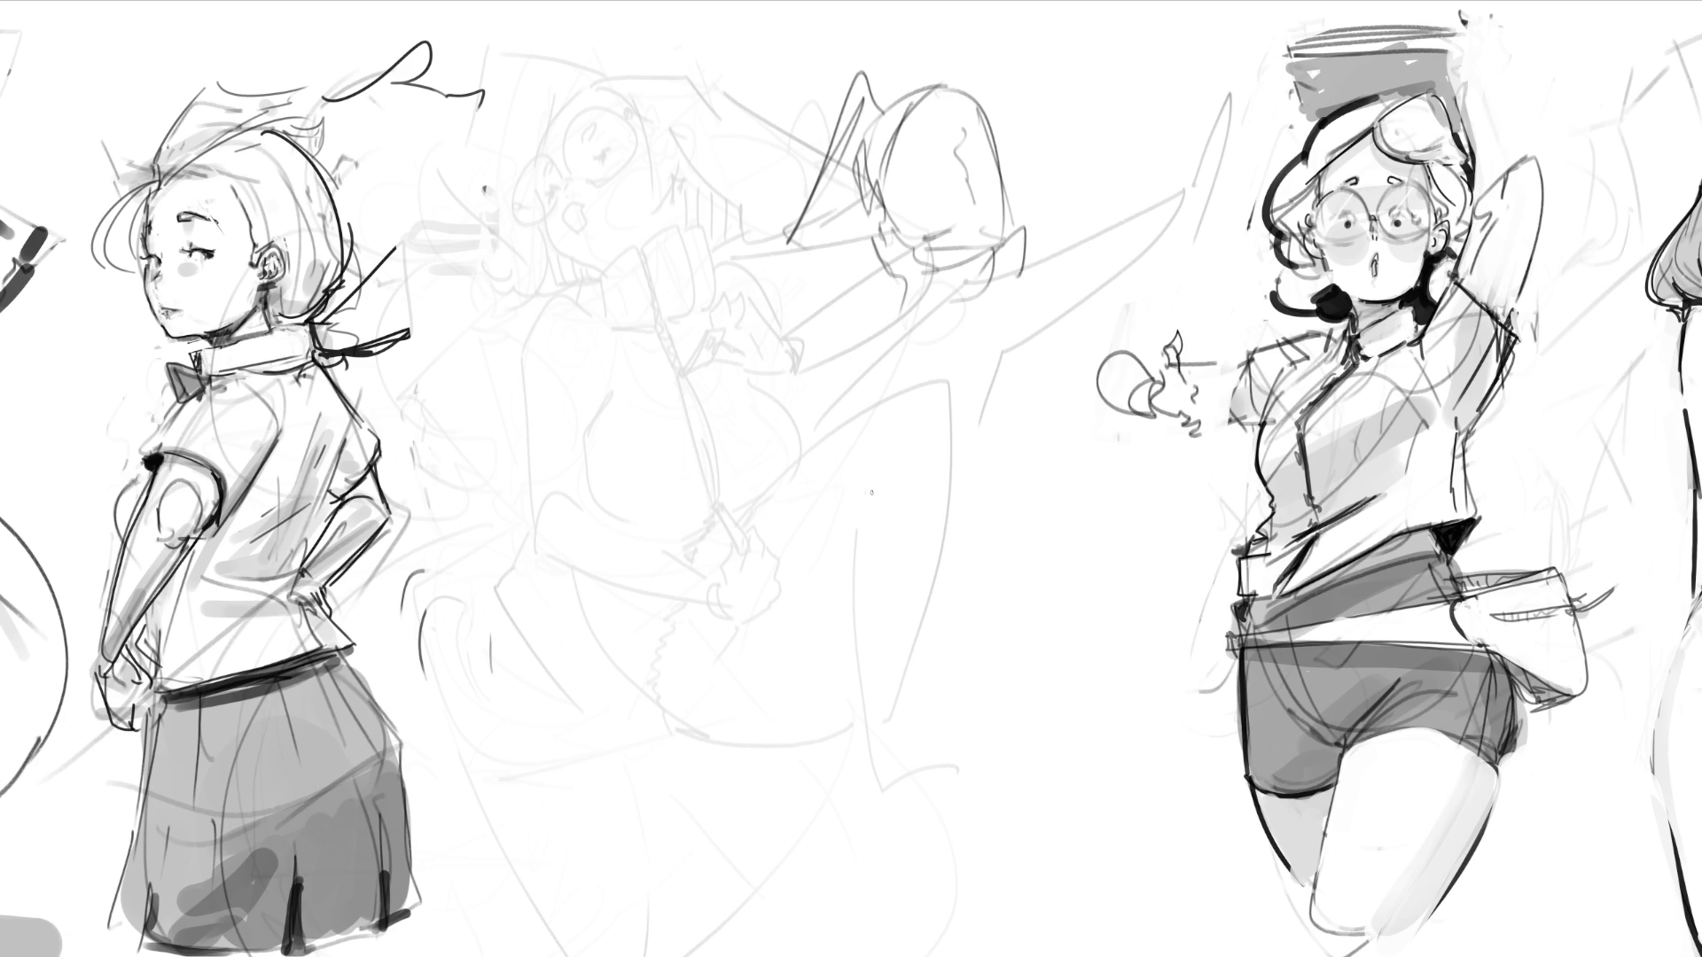
Step: Add curly strands beside the head and loose body loops and long curves down to the base
drag(954, 266, 1019, 255)
mouse_move(1055, 243)
mouse_down()
mouse_move(1099, 89)
mouse_move(1106, 191)
mouse_up()
mouse_move(1092, 150)
mouse_down()
mouse_move(1096, 244)
mouse_move(1046, 341)
mouse_move(984, 390)
mouse_move(1055, 390)
mouse_move(1129, 359)
mouse_up()
drag(1147, 293, 1127, 358)
drag(921, 310, 878, 408)
drag(918, 394, 926, 439)
mouse_move(899, 278)
mouse_down()
mouse_move(848, 354)
mouse_move(828, 454)
mouse_up()
drag(957, 310, 1019, 448)
drag(1008, 546, 1024, 452)
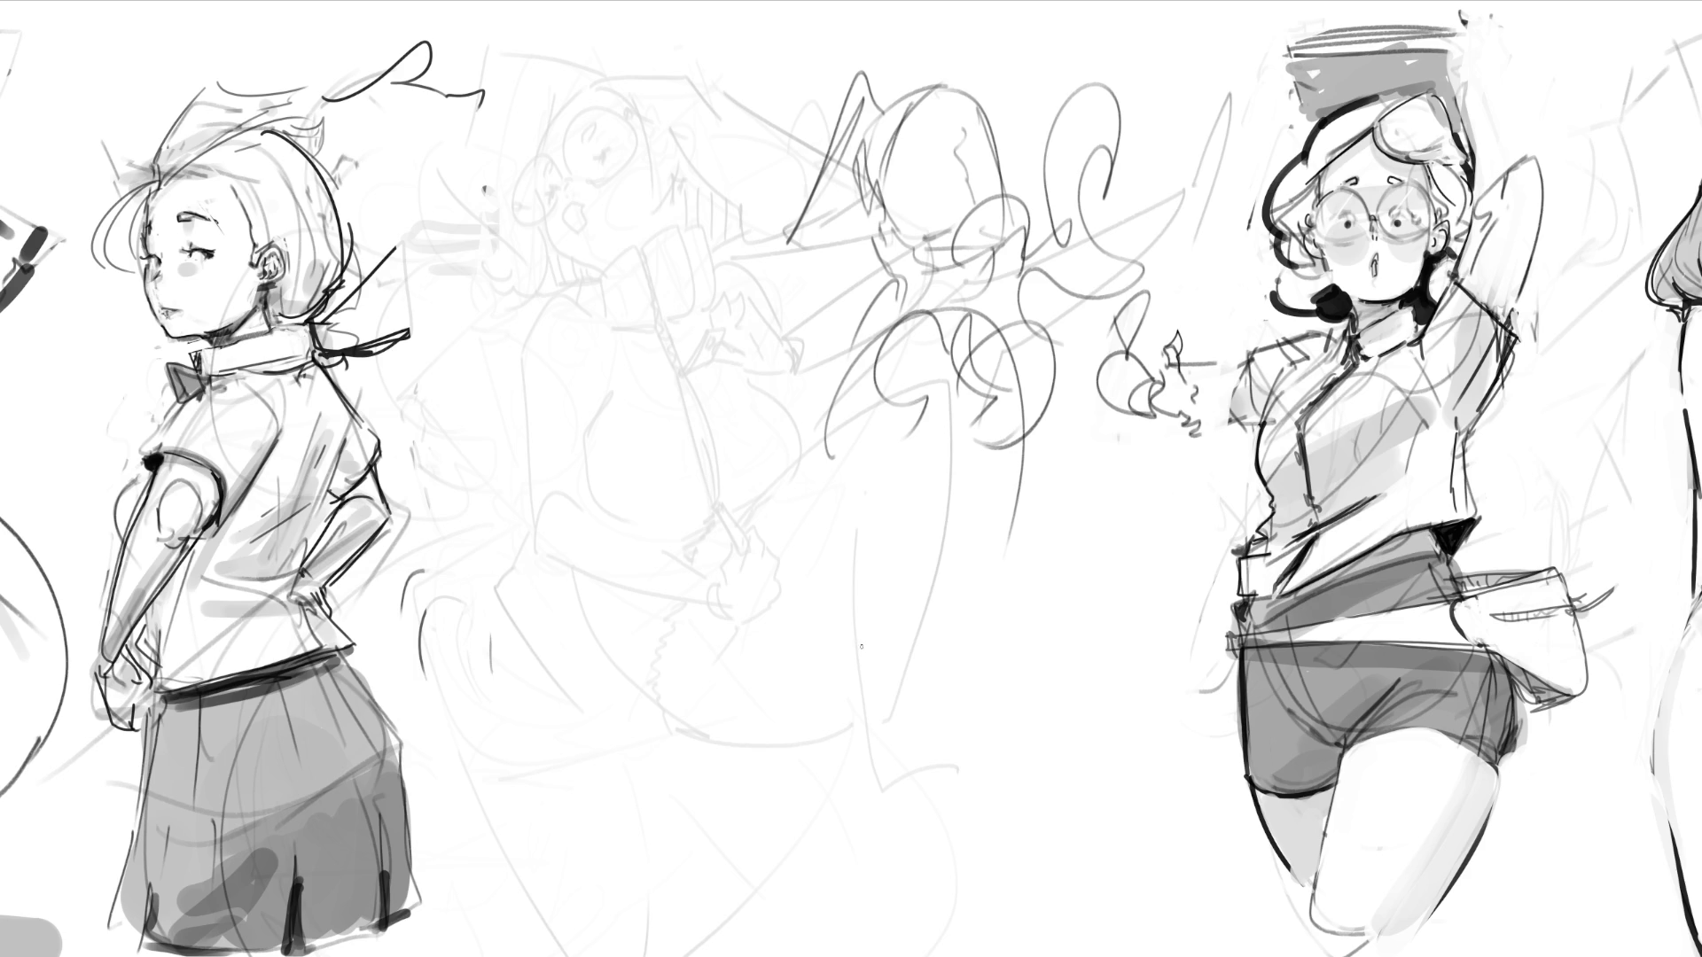
mouse_move(987, 328)
mouse_down()
mouse_move(938, 565)
mouse_move(709, 860)
mouse_move(949, 599)
mouse_move(776, 895)
mouse_move(834, 509)
mouse_move(944, 886)
mouse_up()
mouse_move(986, 705)
mouse_down()
mouse_move(1073, 877)
mouse_move(750, 918)
mouse_up()
mouse_move(751, 915)
mouse_down()
mouse_move(1000, 871)
mouse_move(1166, 810)
mouse_up()
drag(1016, 411, 1170, 788)
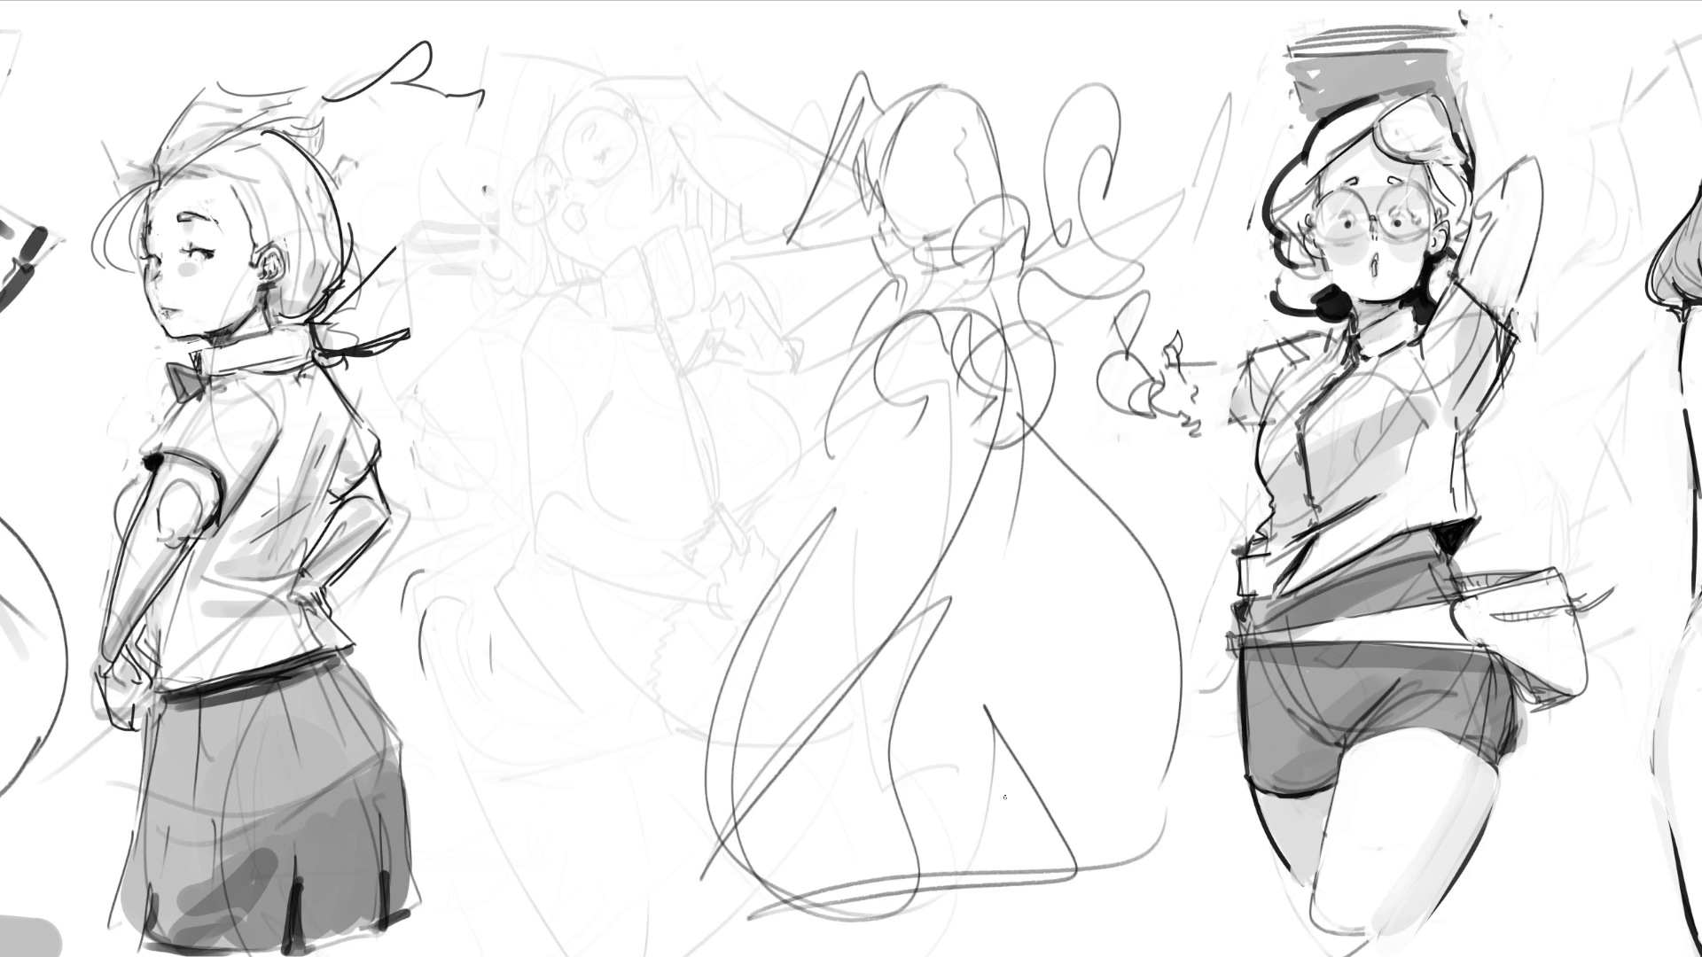
Step: Sketch the arm with a hand loop, sweeping curves, a zigzag and lines through the lower body
mouse_move(904, 282)
mouse_down()
mouse_move(702, 282)
mouse_move(789, 443)
mouse_up()
drag(830, 378, 802, 464)
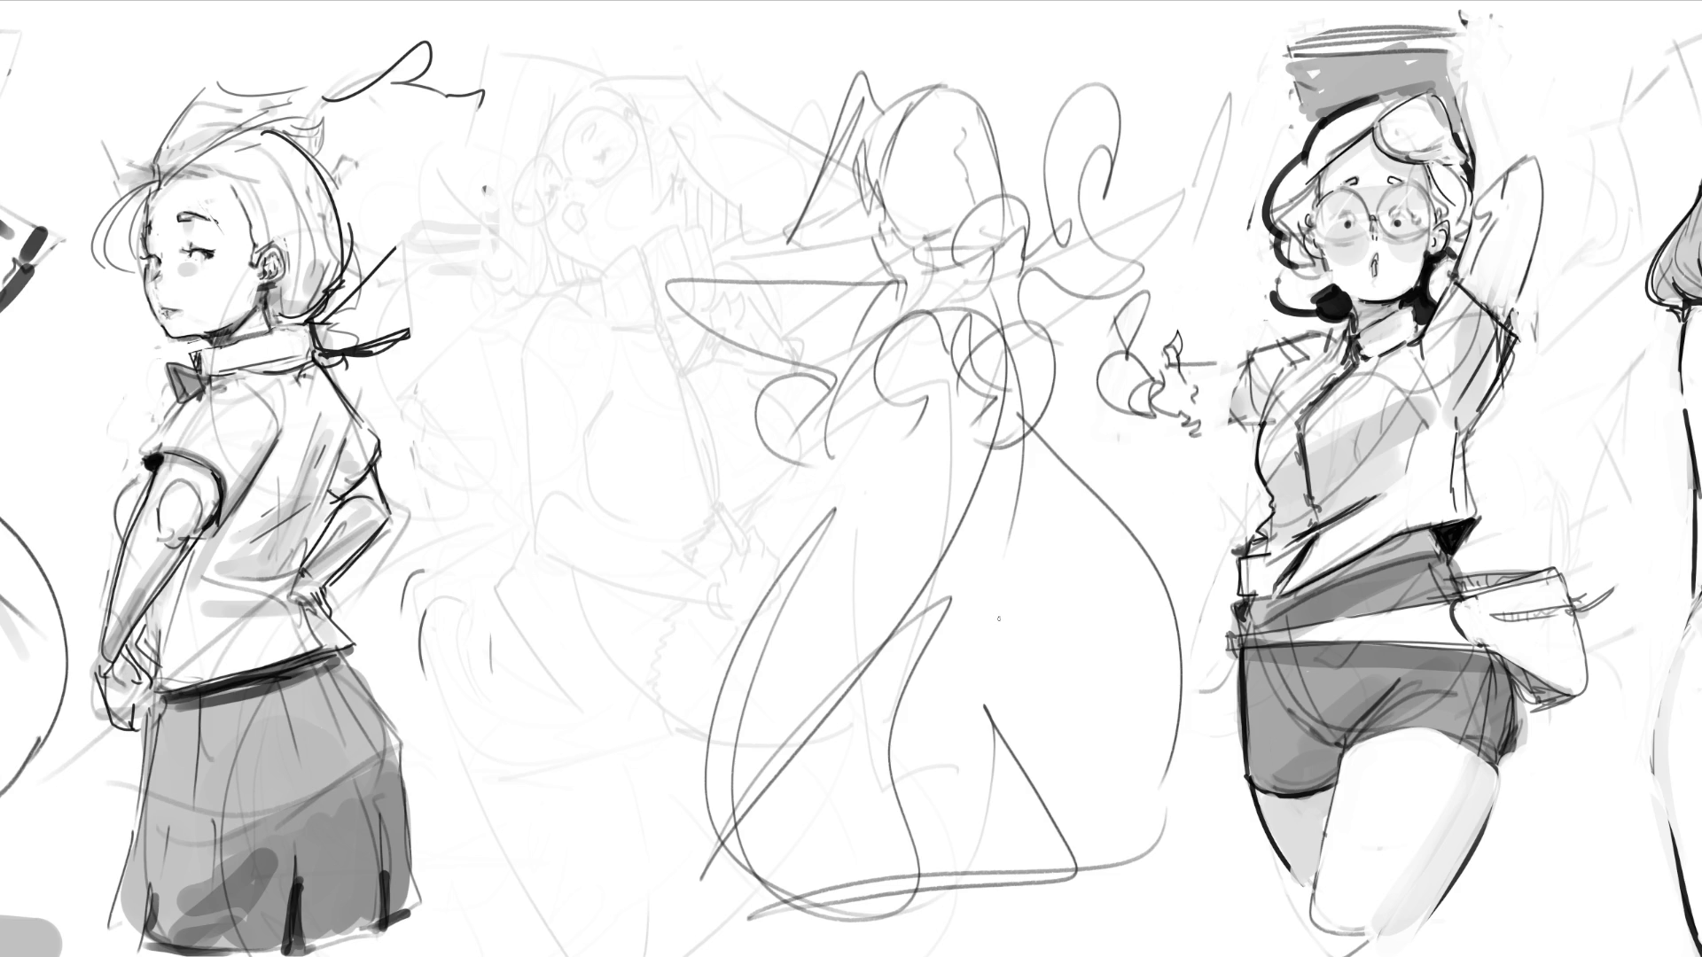
mouse_move(784, 488)
mouse_down()
mouse_move(838, 468)
mouse_move(780, 496)
mouse_up()
mouse_move(656, 297)
mouse_down()
mouse_move(764, 397)
mouse_move(752, 374)
mouse_up()
mouse_move(842, 393)
mouse_down()
mouse_move(891, 404)
mouse_move(1039, 310)
mouse_move(889, 598)
mouse_up()
mouse_move(856, 518)
mouse_down()
mouse_move(953, 603)
mouse_move(858, 794)
mouse_up()
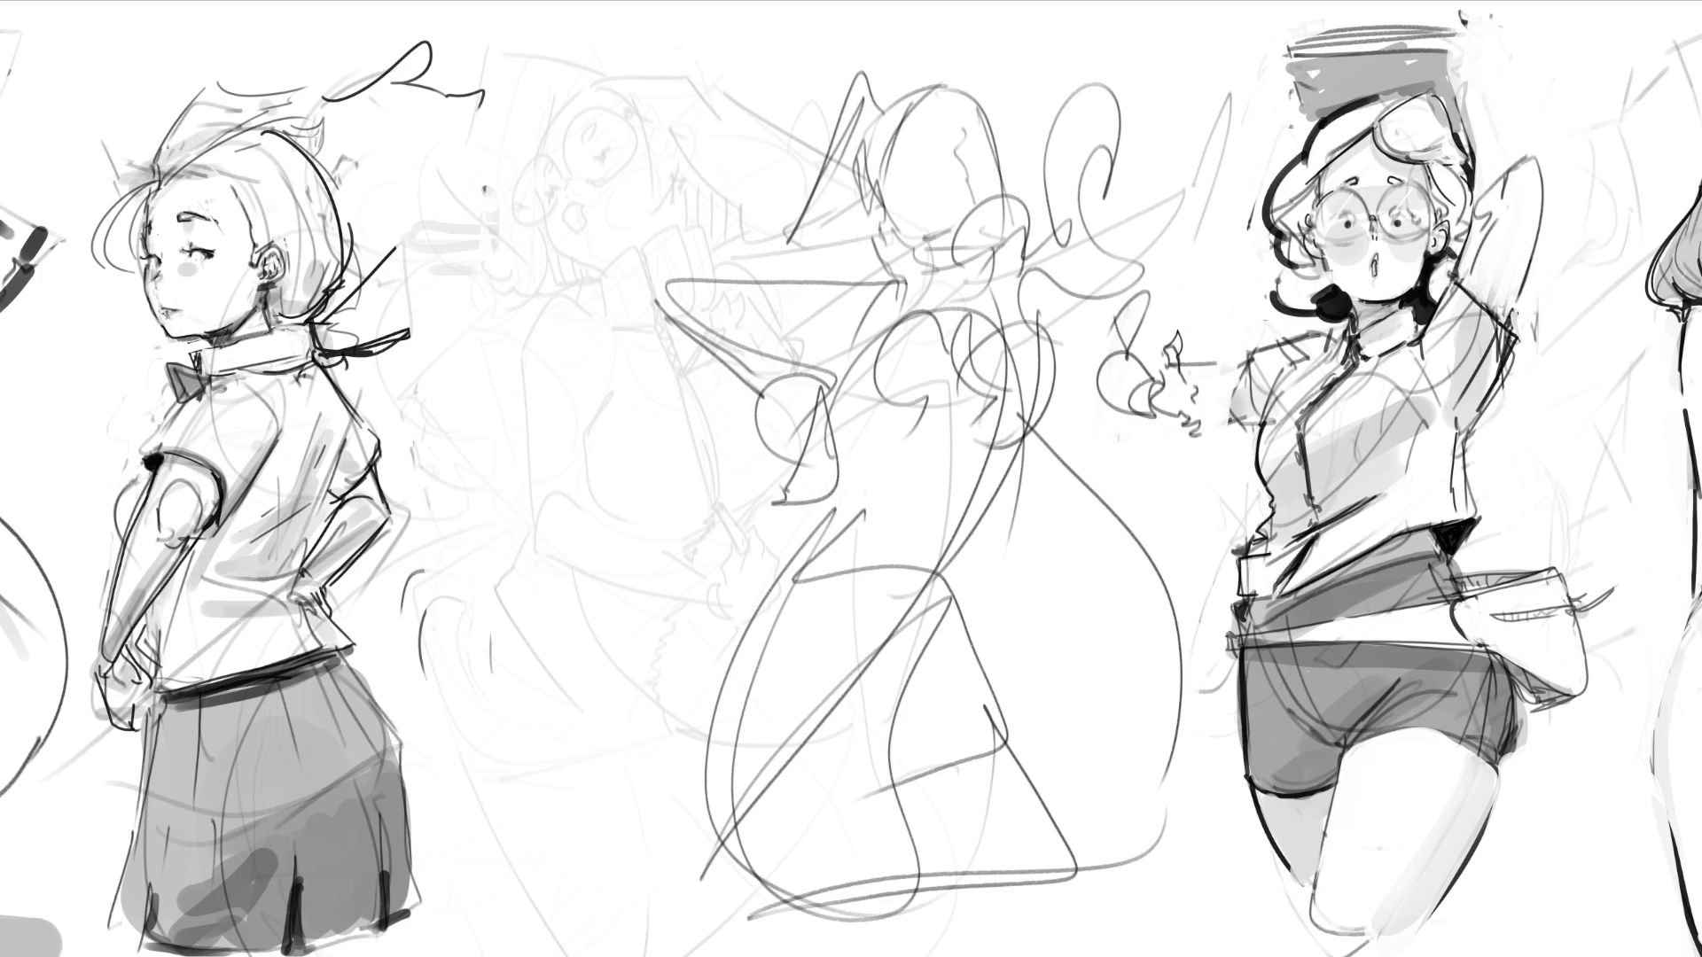
mouse_move(913, 889)
mouse_down()
mouse_move(947, 885)
mouse_move(1008, 734)
mouse_move(966, 904)
mouse_move(1077, 886)
mouse_up()
mouse_move(1054, 791)
mouse_down()
mouse_move(1143, 945)
mouse_move(961, 933)
mouse_up()
drag(834, 672, 908, 854)
drag(939, 626, 904, 853)
mouse_move(771, 576)
mouse_down()
mouse_move(760, 912)
mouse_move(885, 926)
mouse_up()
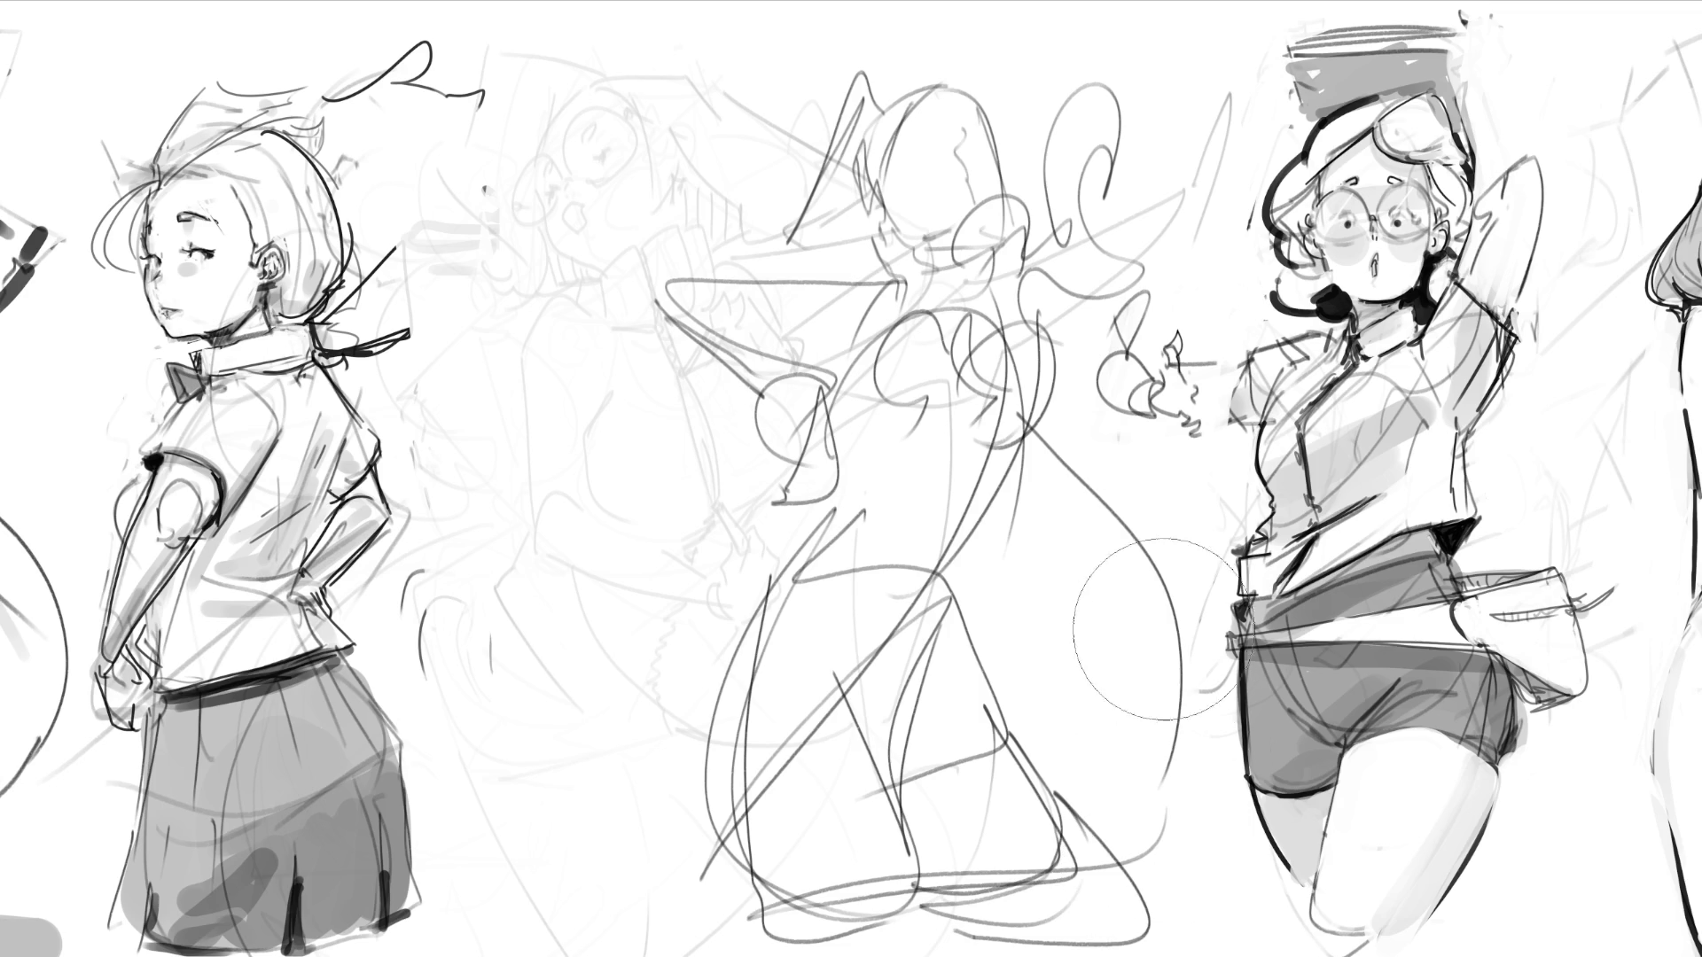
Step: Soft-erase the new middle sketch into pale underdrawing lines
mouse_move(1123, 466)
mouse_down()
mouse_move(1152, 266)
mouse_move(957, 177)
mouse_move(804, 618)
mouse_up()
drag(772, 830, 1194, 918)
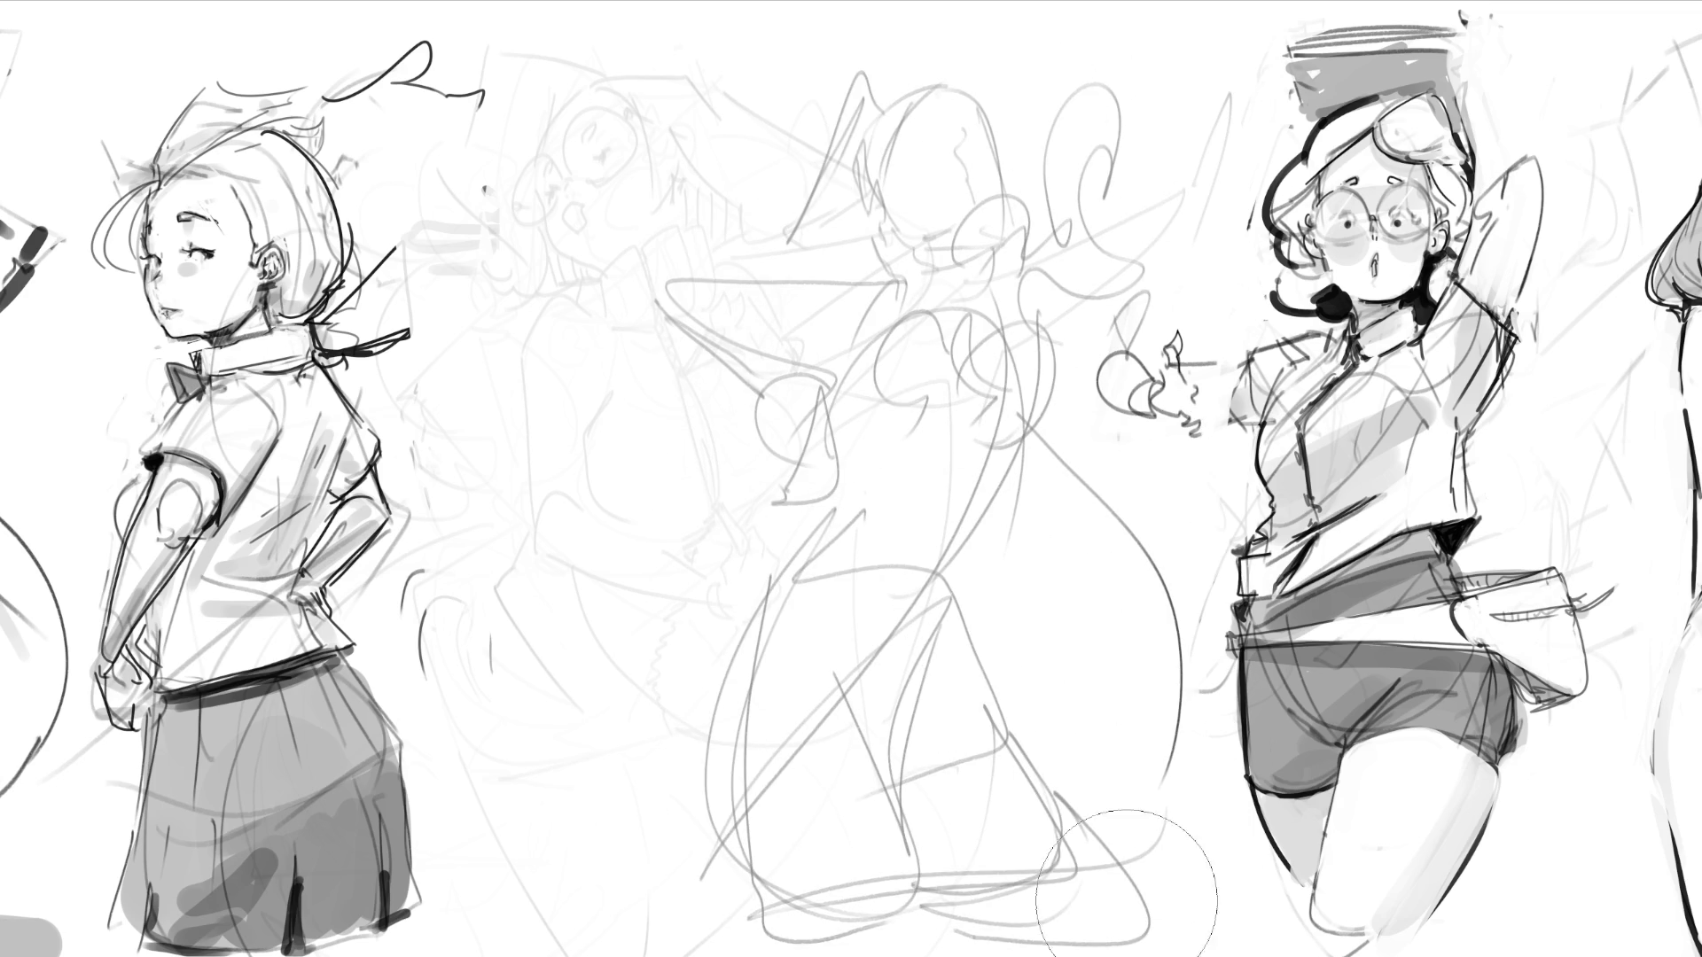
mouse_move(967, 356)
mouse_down()
mouse_move(851, 275)
mouse_move(842, 678)
mouse_move(1128, 647)
mouse_move(1137, 924)
mouse_up()
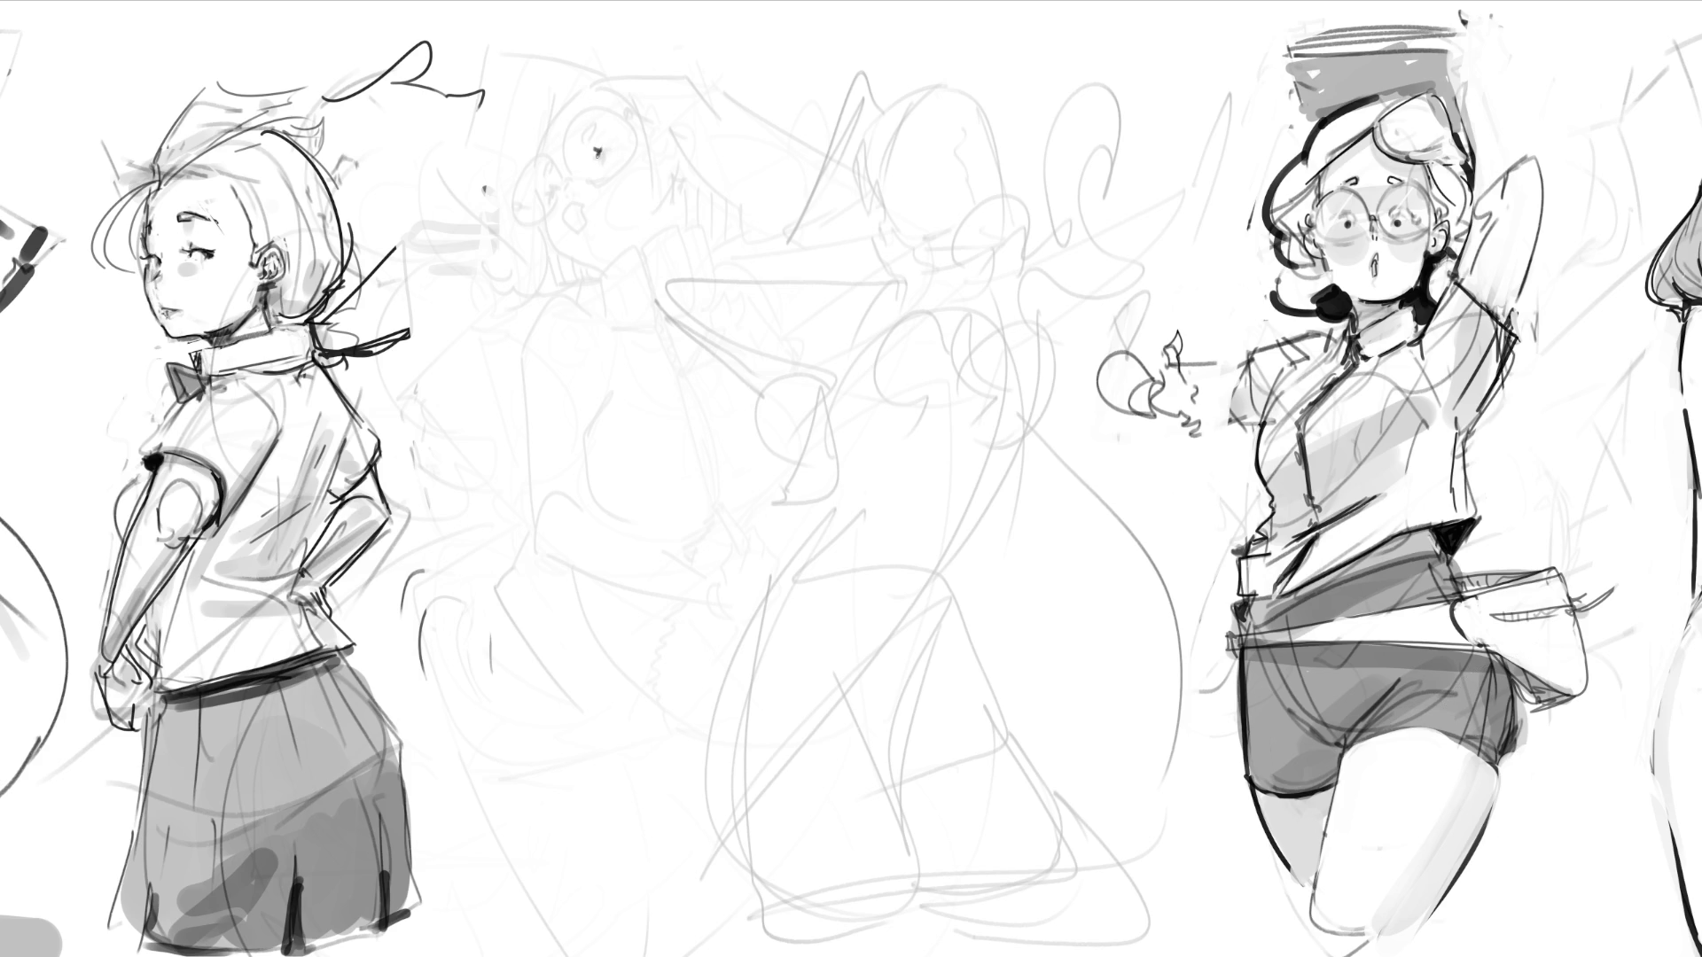
Step: Ink the eye, glasses lens edges, face lines and head top over the faint middle sketch
mouse_move(596, 154)
mouse_down()
mouse_move(611, 142)
mouse_move(554, 202)
mouse_move(545, 173)
mouse_up()
mouse_move(582, 118)
mouse_down()
mouse_move(518, 188)
mouse_move(559, 197)
mouse_move(560, 150)
mouse_move(603, 178)
mouse_up()
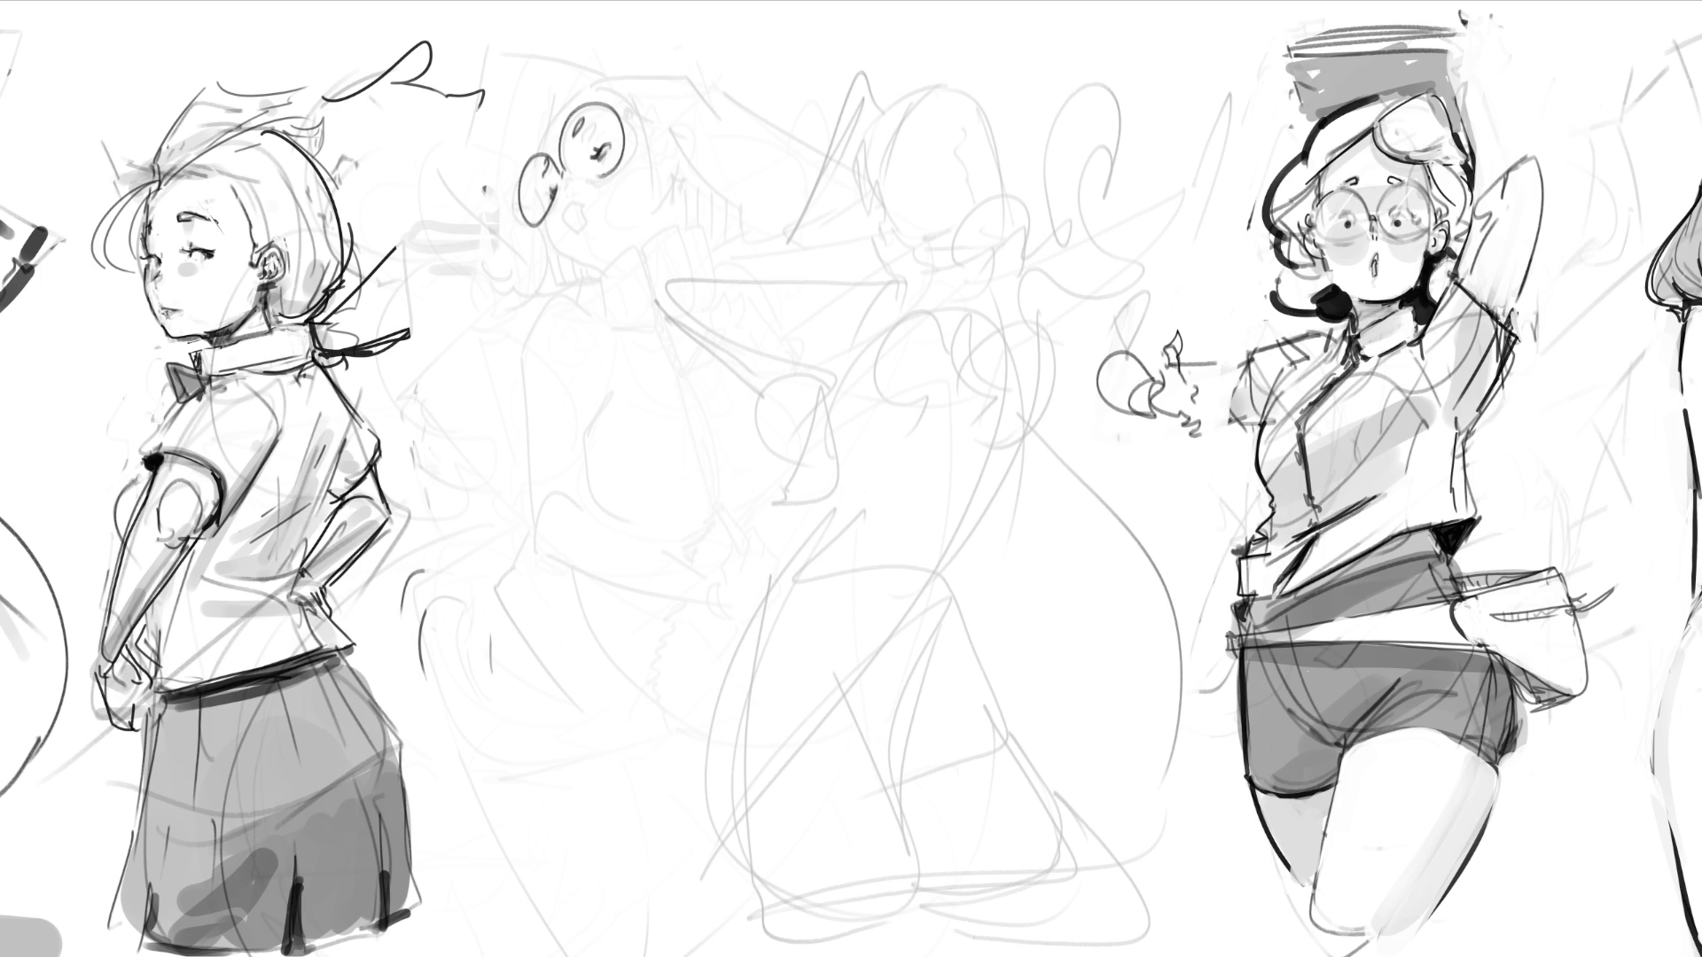
drag(615, 113, 625, 106)
mouse_move(583, 207)
mouse_down()
mouse_move(569, 204)
mouse_move(578, 231)
mouse_up()
drag(539, 190, 599, 272)
drag(568, 99, 552, 130)
drag(574, 99, 633, 92)
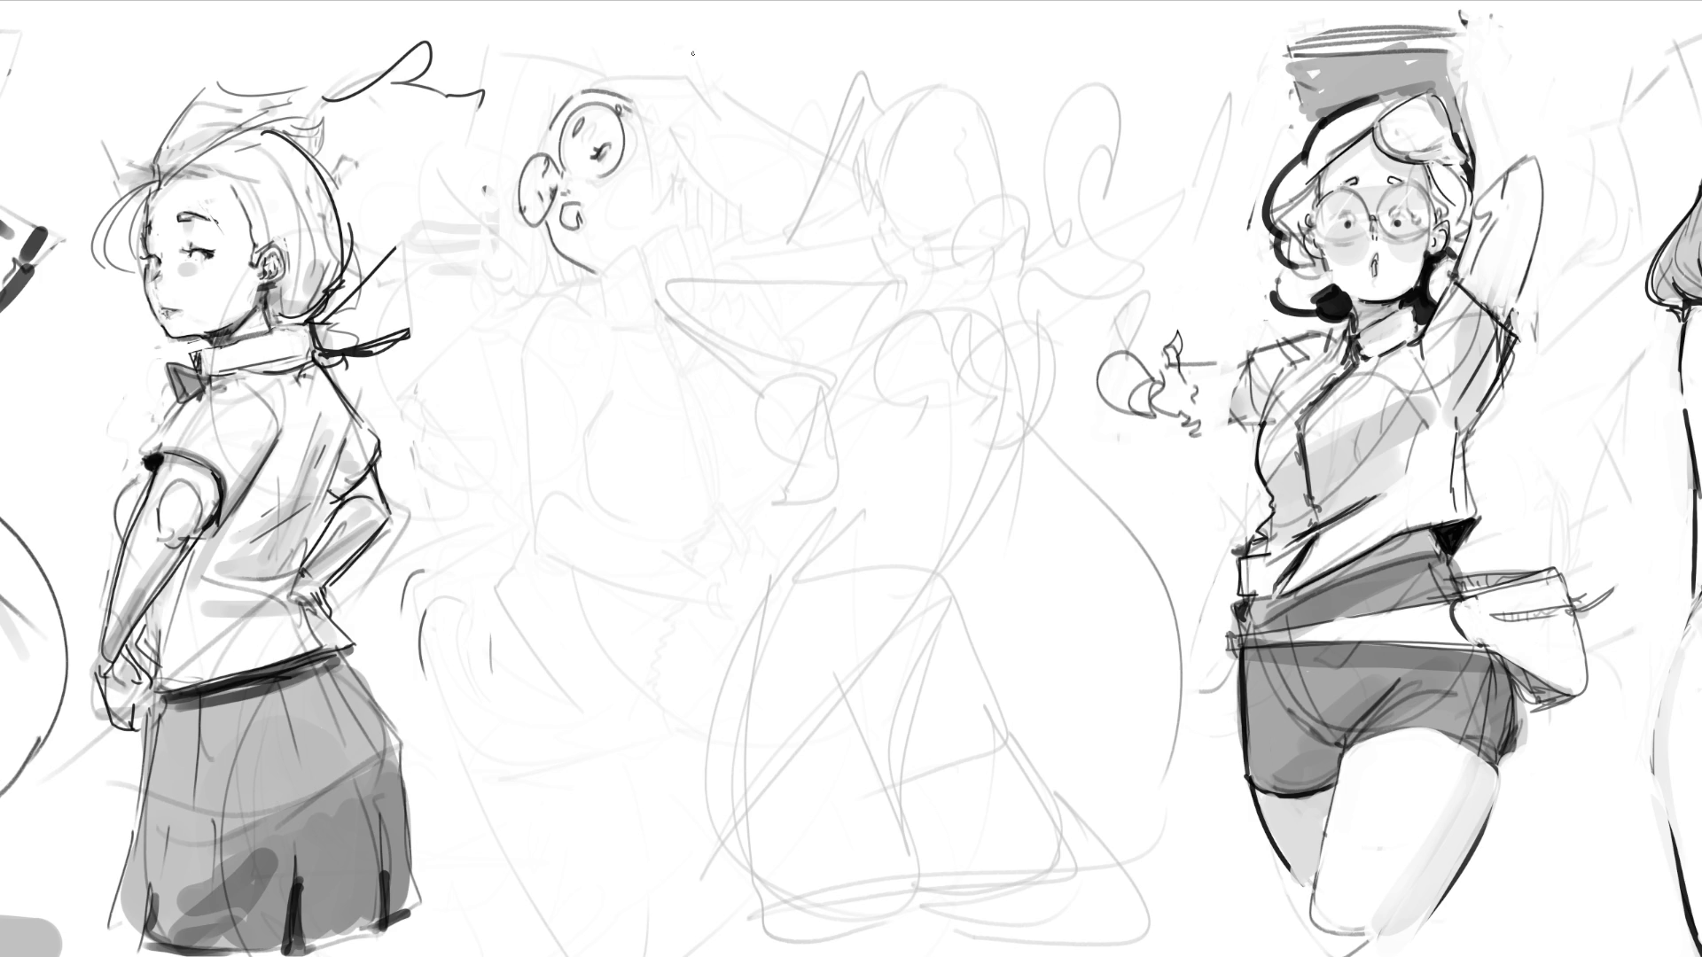
drag(682, 173, 685, 202)
Step: Redraw the head's right side, a flatter chin and an arc over the head, undoing failed strokes
key(ctrl+z)
mouse_move(580, 55)
mouse_down()
mouse_move(639, 221)
mouse_move(746, 229)
mouse_up()
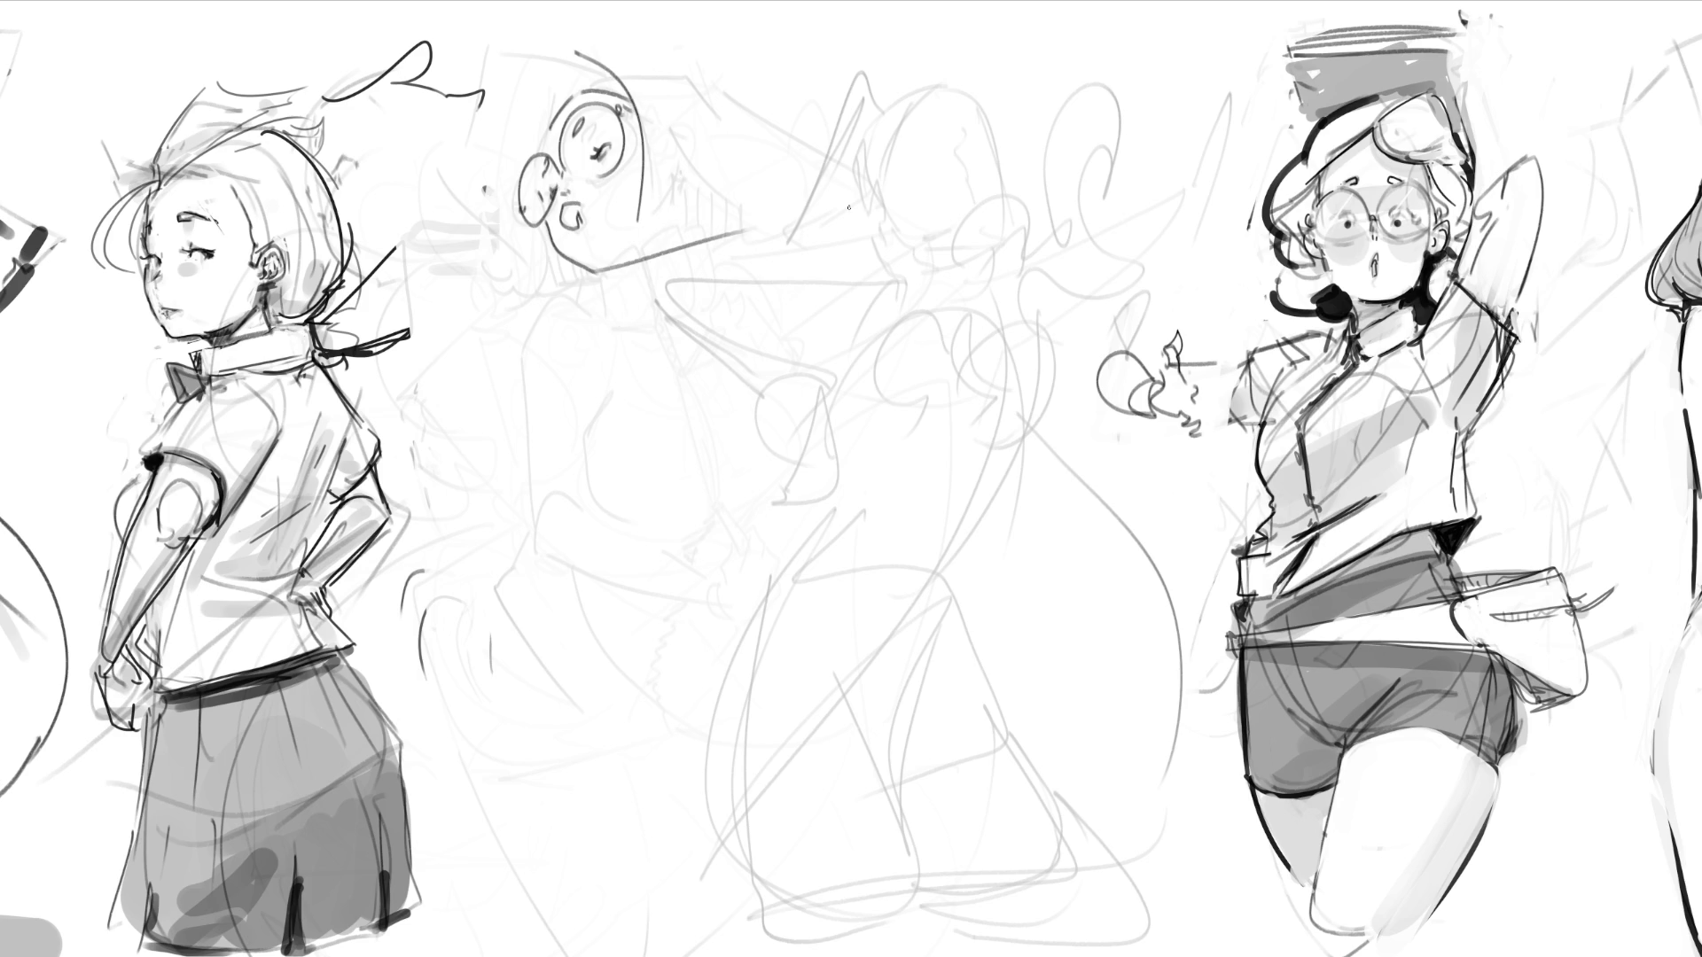
key(ctrl+z)
drag(599, 253, 764, 255)
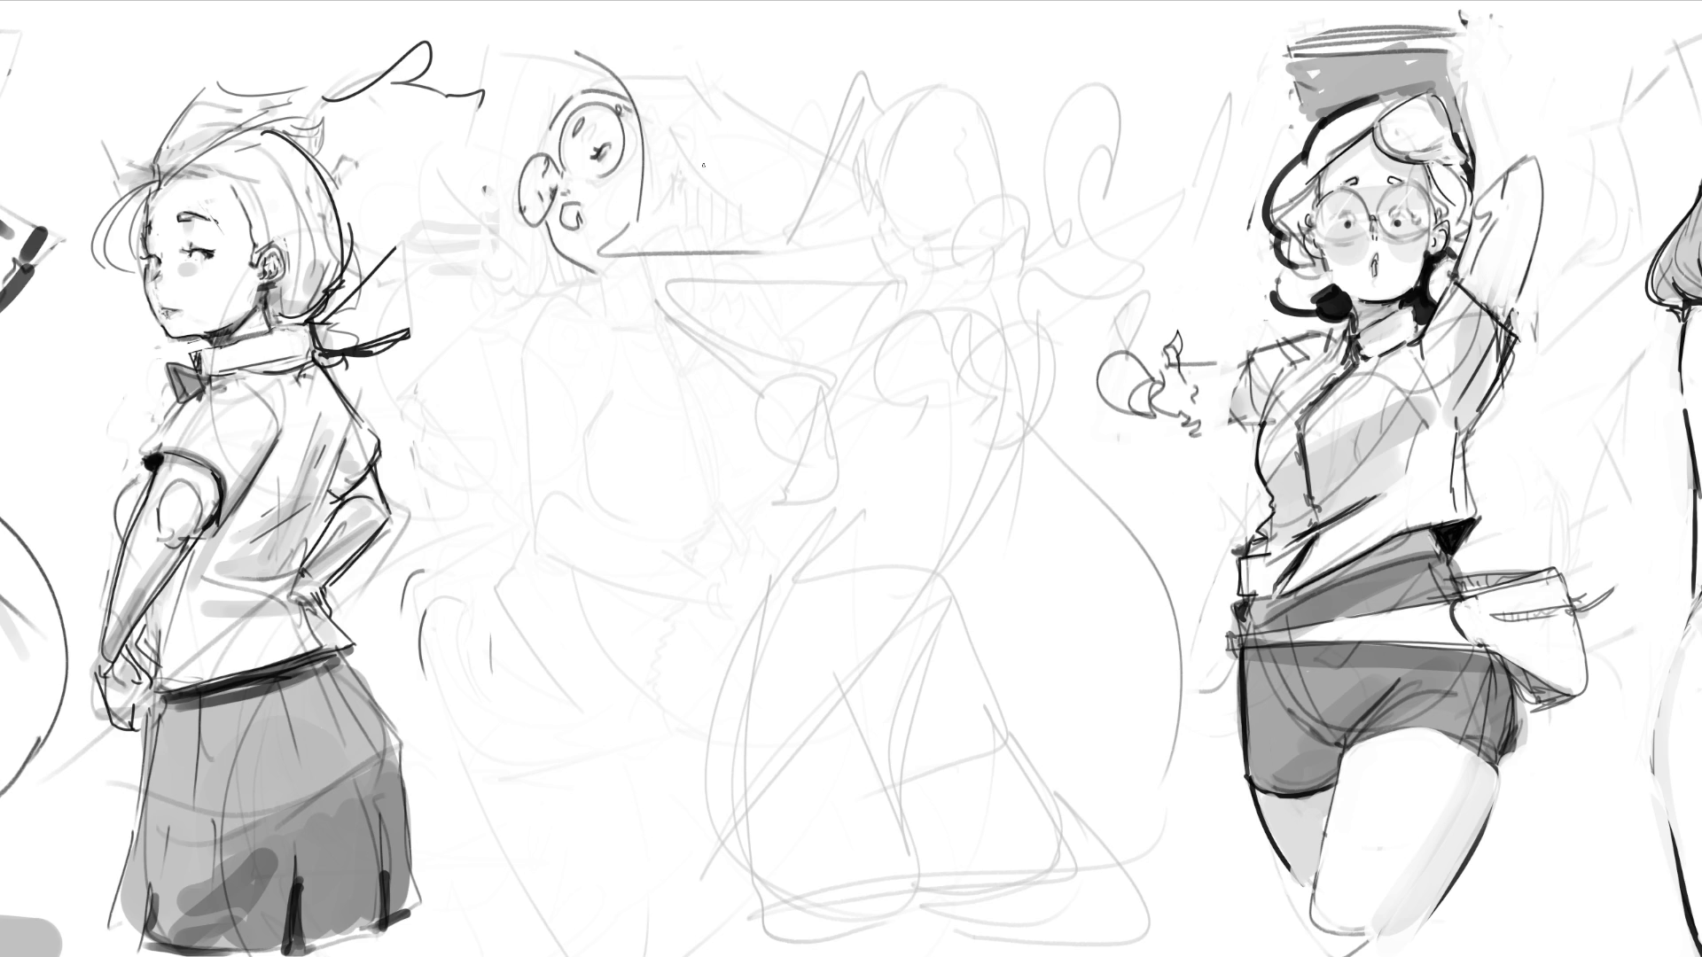
drag(561, 76, 461, 351)
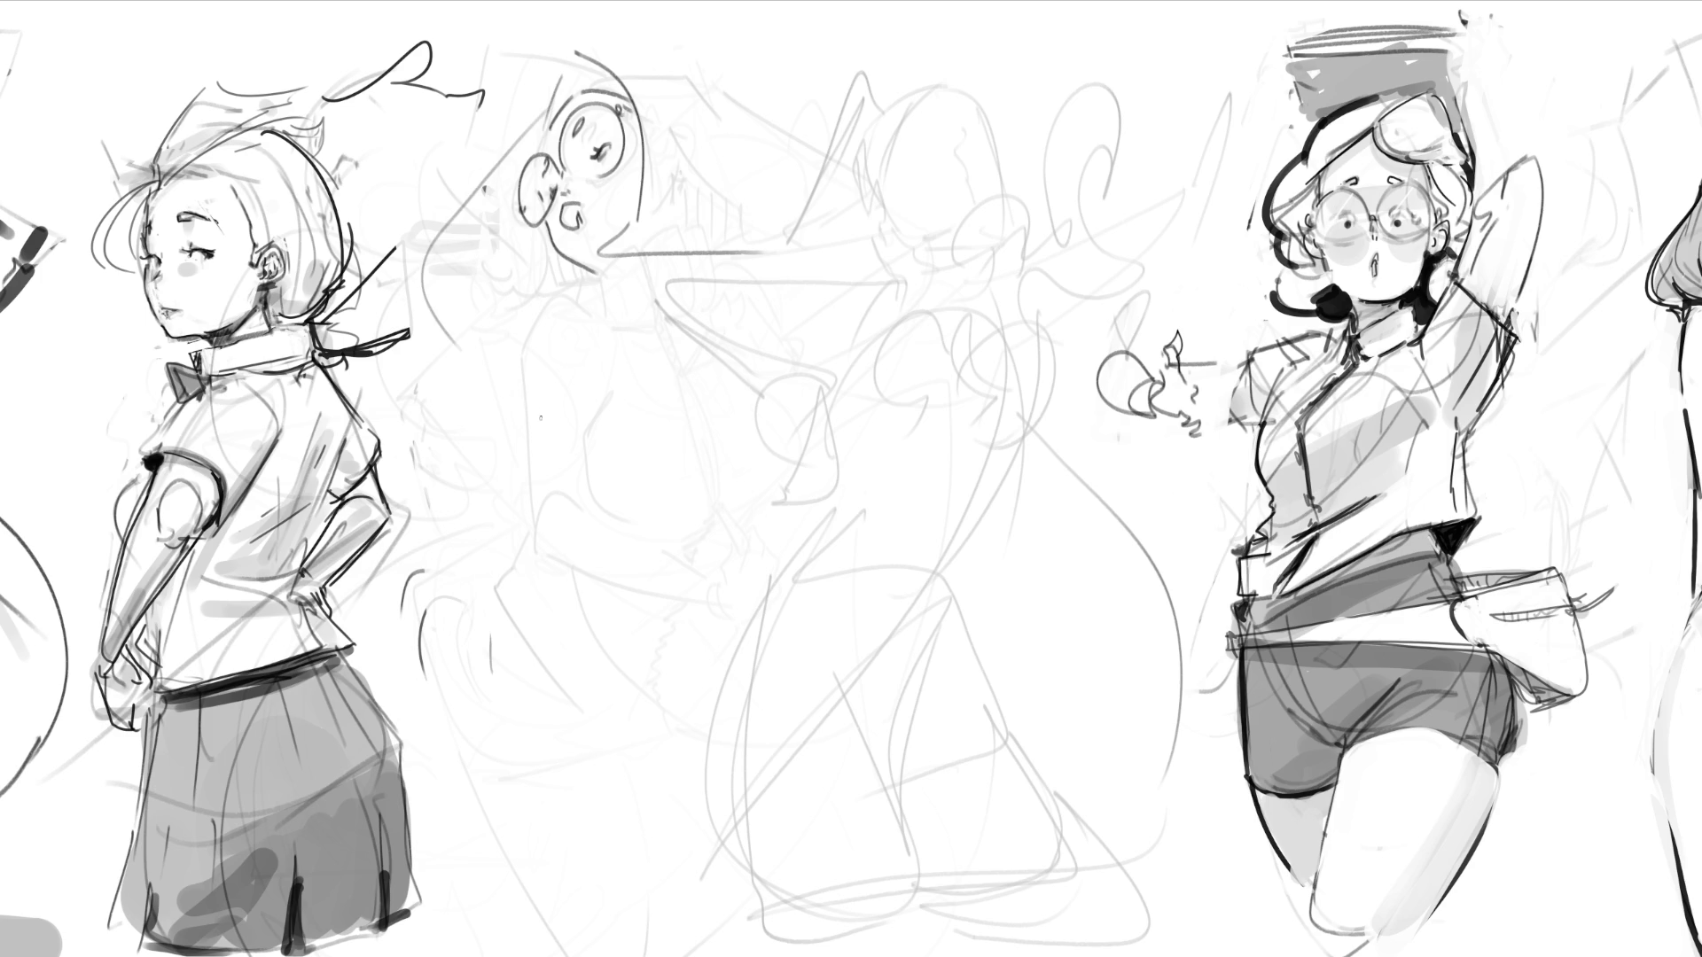
key(ctrl+z)
mouse_move(535, 129)
mouse_down()
mouse_move(468, 215)
mouse_move(480, 248)
mouse_up()
drag(530, 57, 545, 54)
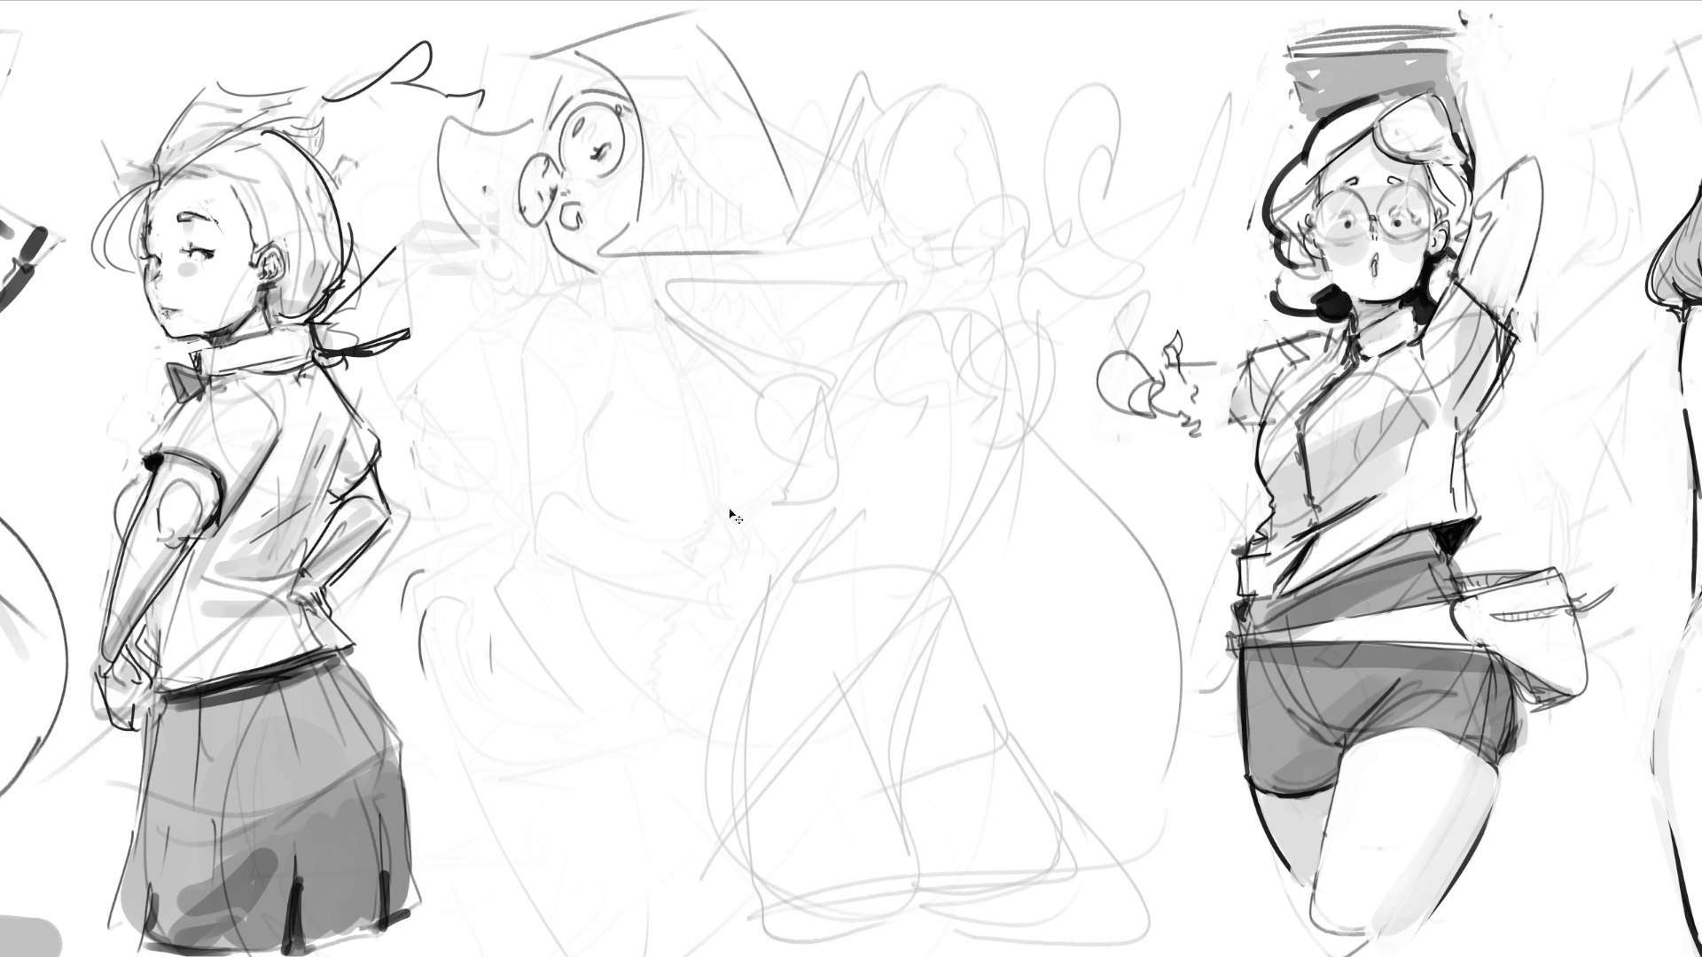
key(ctrl+z)
key(ctrl+z)
key(ctrl+z)
mouse_move(518, 119)
mouse_down()
mouse_move(618, 34)
mouse_move(737, 128)
mouse_move(798, 42)
mouse_move(789, 122)
mouse_up()
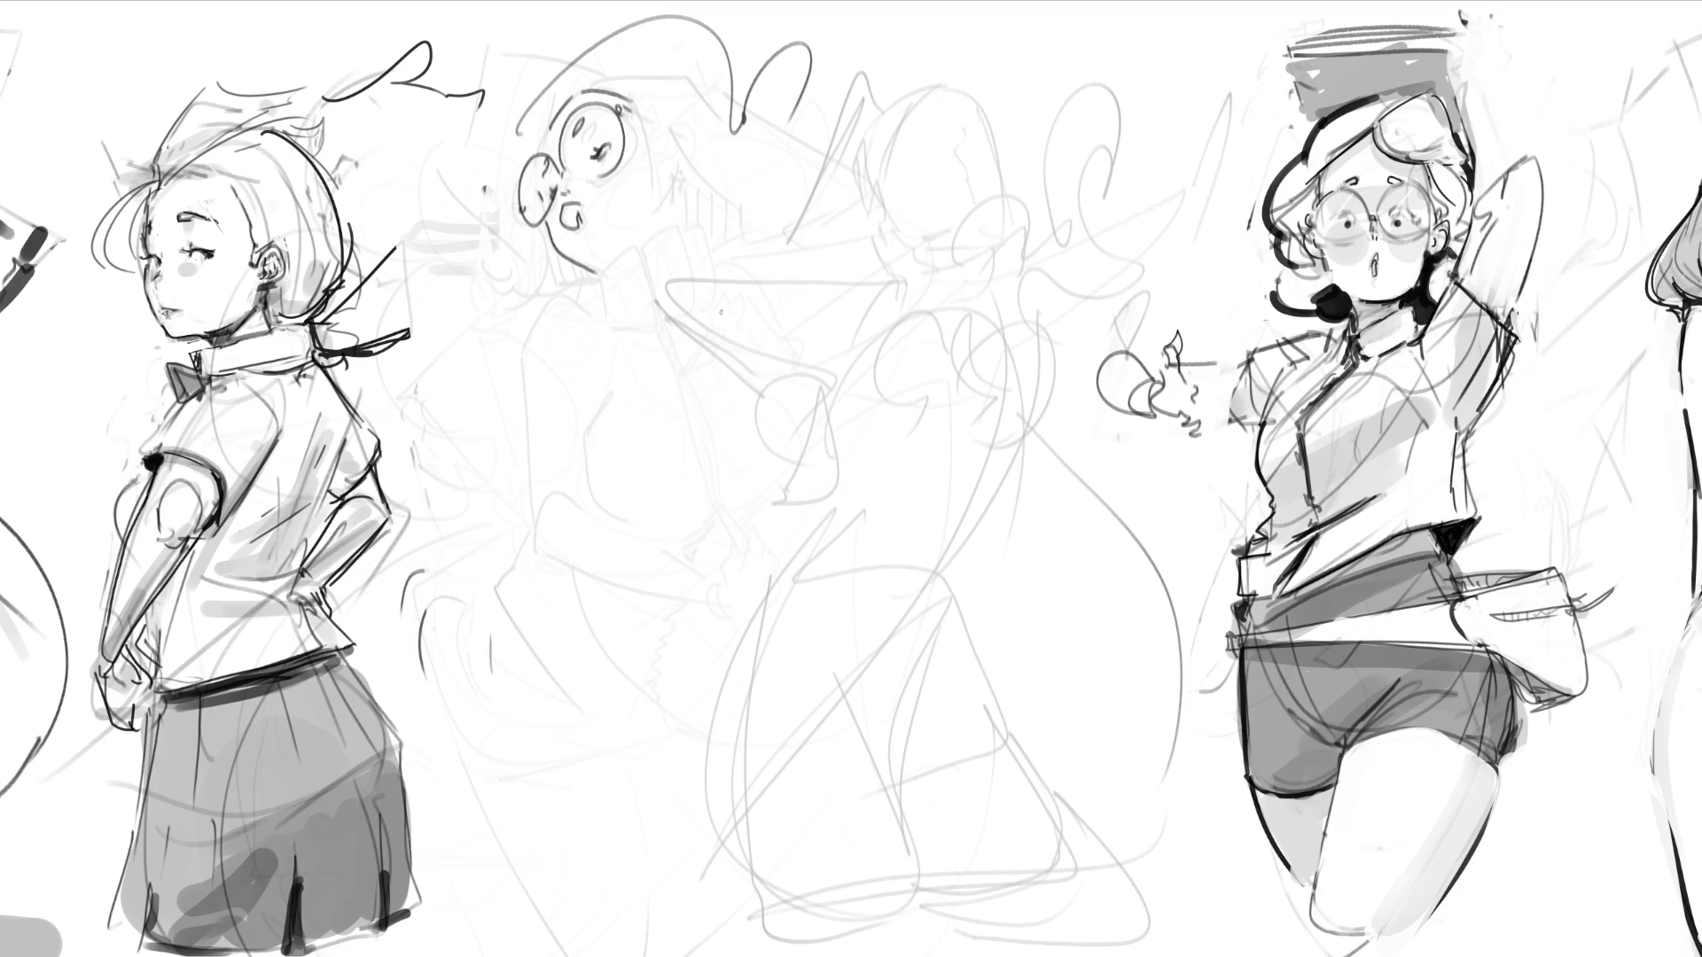
Step: Sketch the body line, neck and collar, an ear loop, a hand below the mouth and shoulder lines
drag(642, 111, 616, 464)
drag(595, 280, 669, 260)
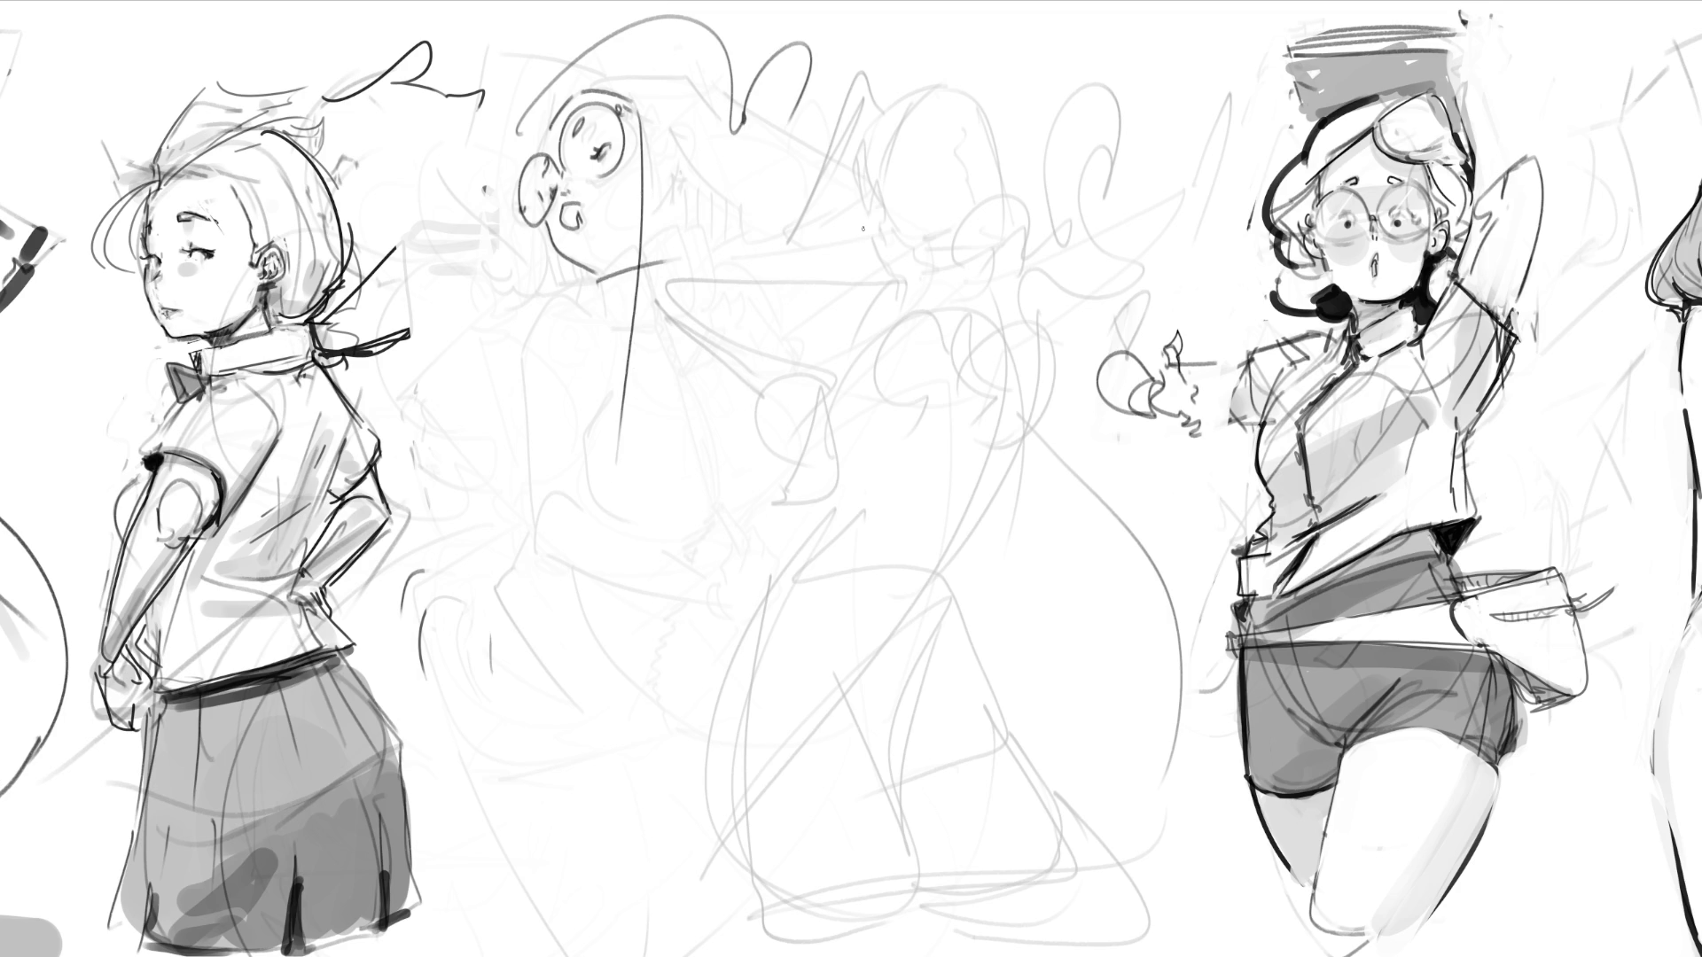
mouse_move(695, 273)
mouse_down()
mouse_move(745, 208)
mouse_move(745, 169)
mouse_move(780, 587)
mouse_up()
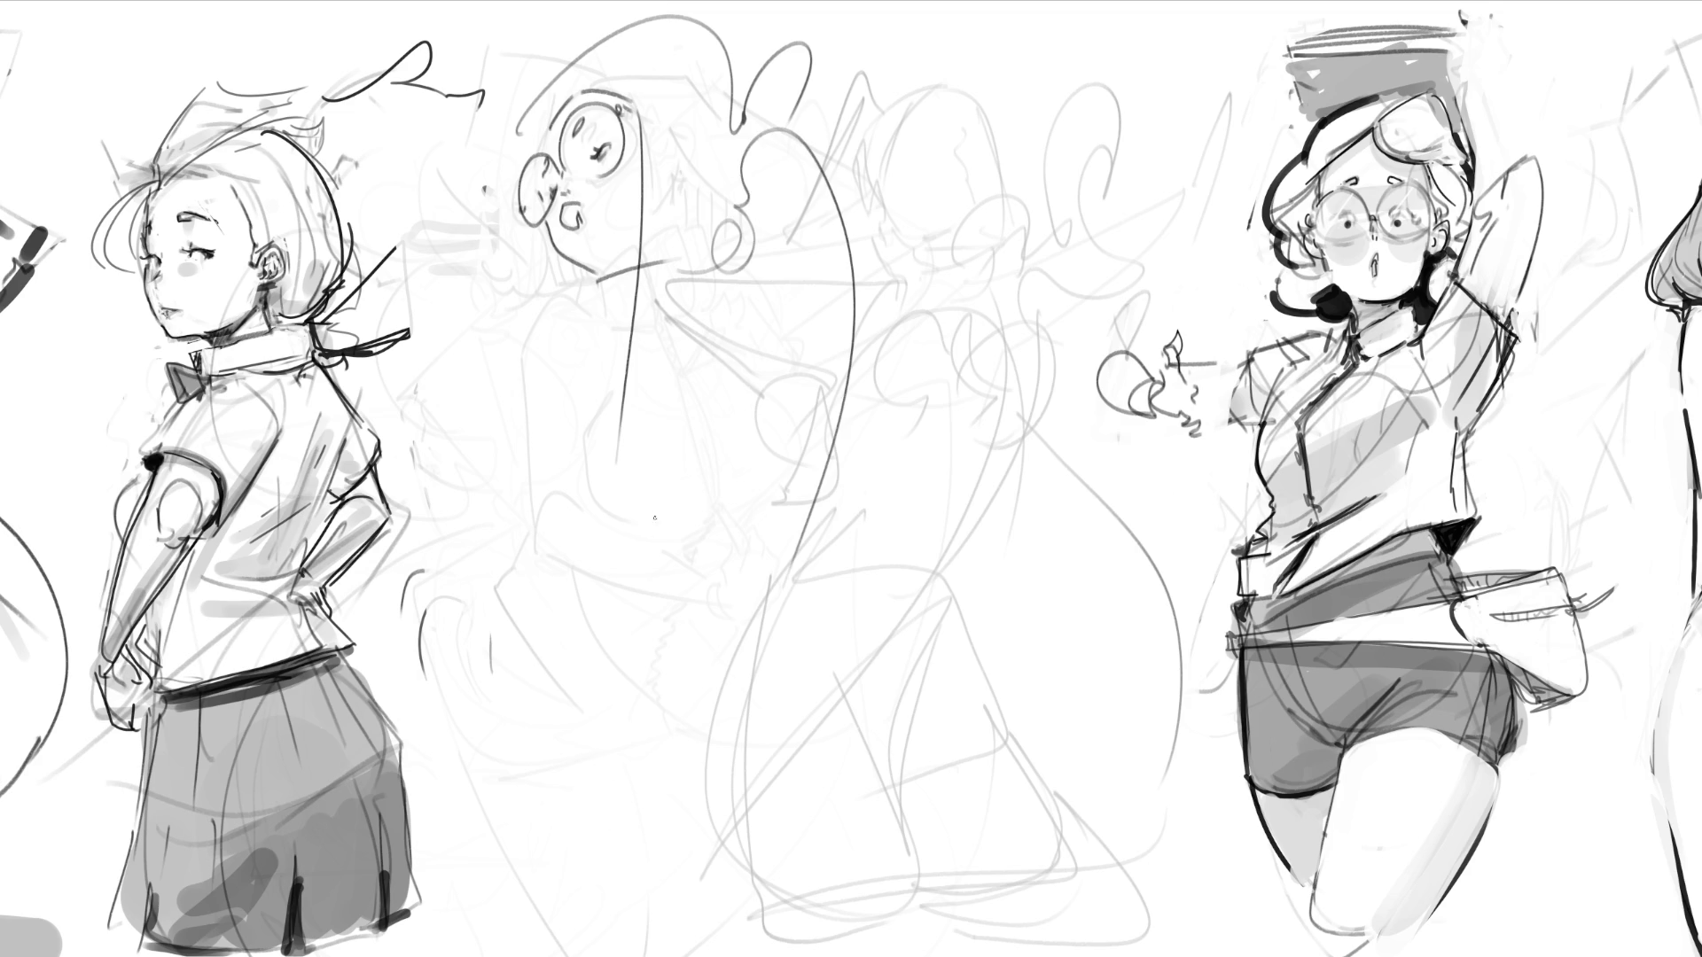
mouse_move(561, 218)
mouse_down()
mouse_move(536, 306)
mouse_move(585, 335)
mouse_move(543, 341)
mouse_move(507, 439)
mouse_move(554, 488)
mouse_move(963, 288)
mouse_up()
mouse_move(770, 343)
mouse_down()
mouse_move(718, 650)
mouse_move(638, 682)
mouse_move(796, 666)
mouse_up()
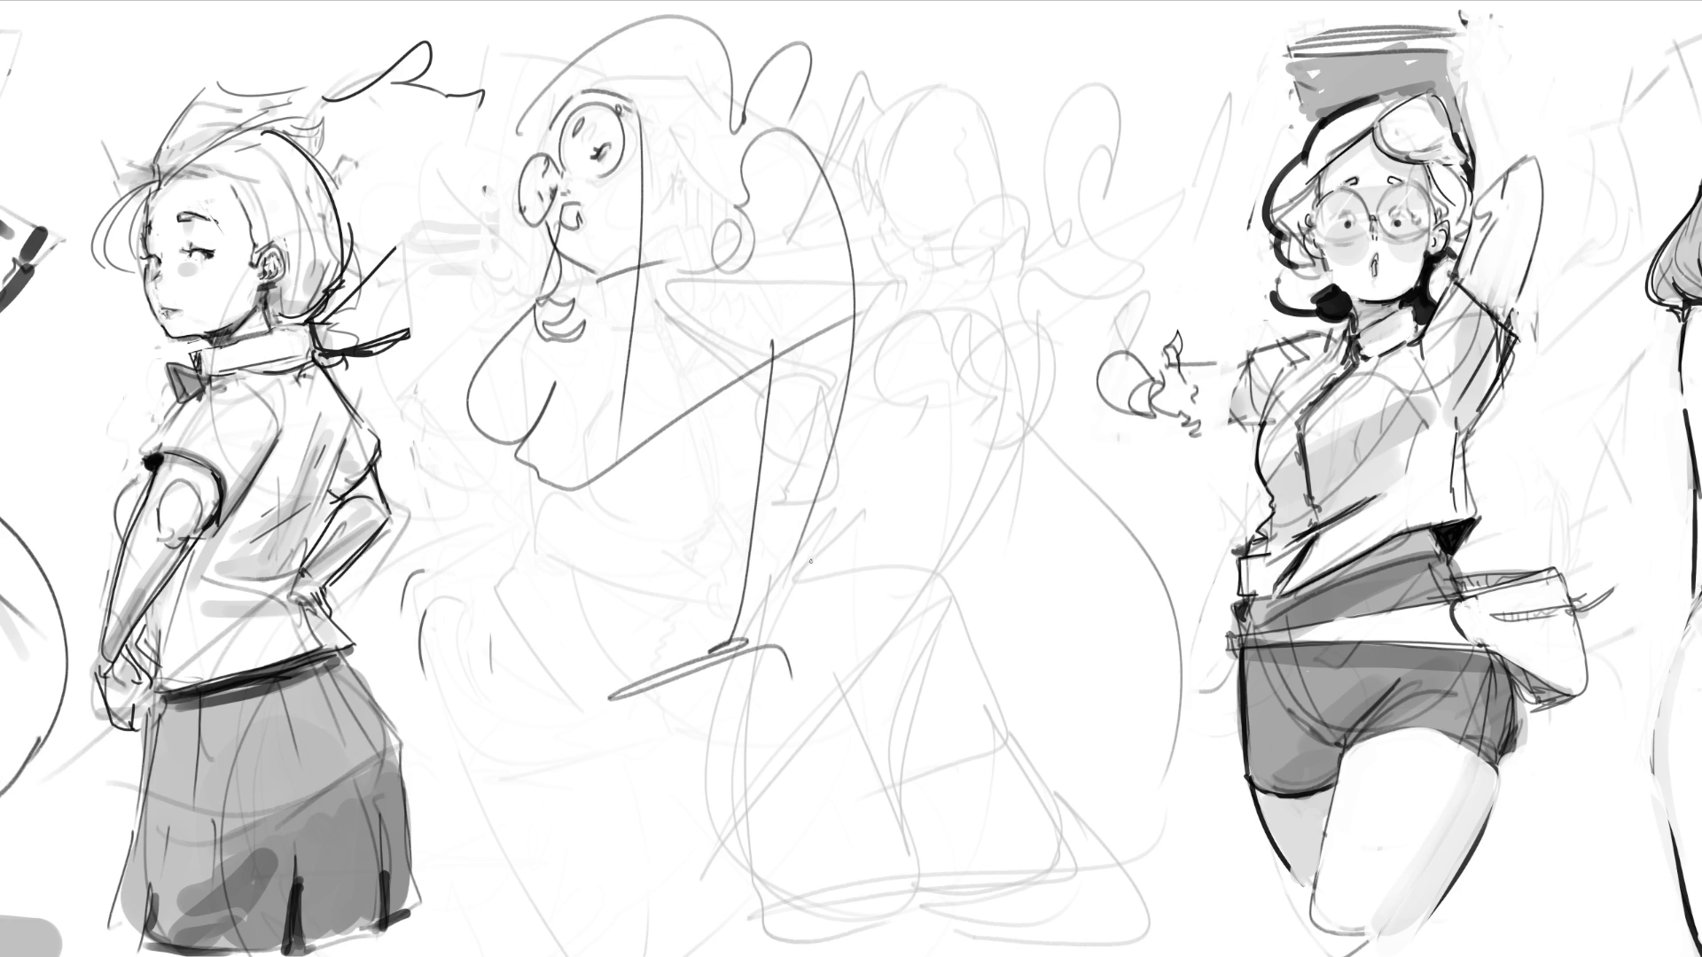
mouse_move(731, 232)
mouse_down()
mouse_move(661, 293)
mouse_move(665, 532)
mouse_up()
drag(660, 417, 687, 532)
Step: Sketch the arm, long body curve, legs and a raised right arm, then soft-erase to lighten
mouse_move(846, 404)
mouse_down()
mouse_move(870, 337)
mouse_move(919, 553)
mouse_up()
mouse_move(838, 168)
mouse_down()
mouse_move(887, 359)
mouse_move(889, 497)
mouse_up()
mouse_move(882, 390)
mouse_down()
mouse_move(932, 498)
mouse_move(824, 736)
mouse_up()
mouse_move(659, 508)
mouse_down()
mouse_move(771, 780)
mouse_move(907, 837)
mouse_up()
mouse_move(954, 656)
mouse_down()
mouse_move(921, 794)
mouse_move(939, 944)
mouse_up()
drag(911, 871, 968, 956)
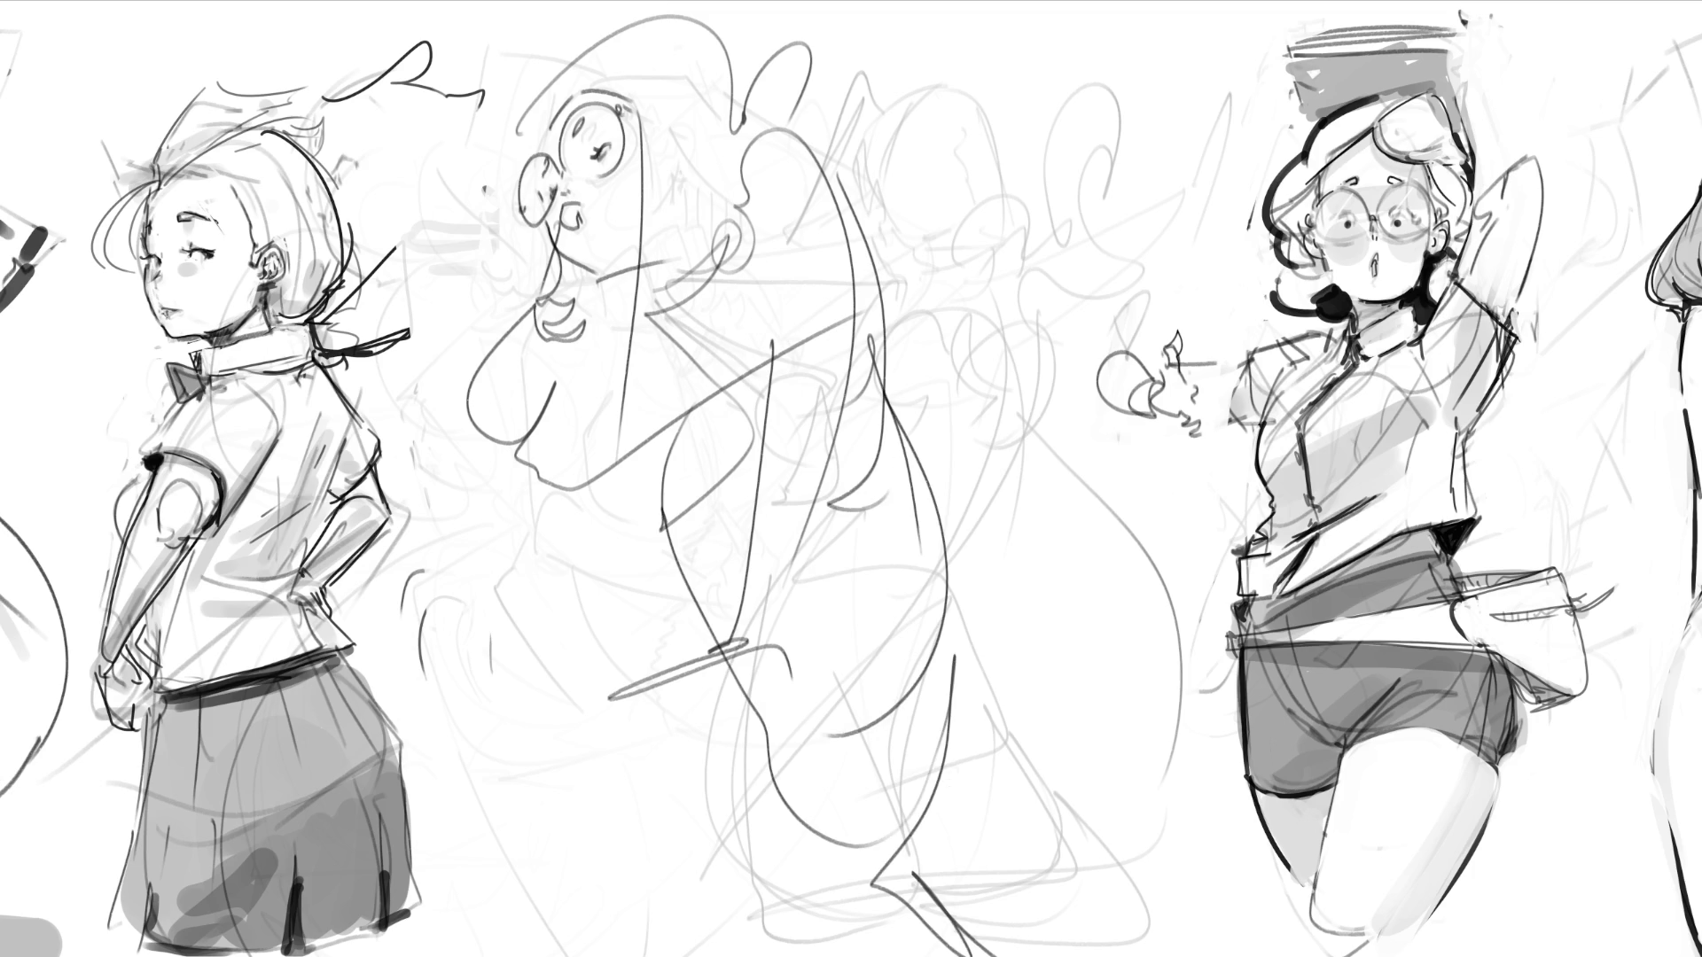
mouse_move(888, 389)
mouse_down()
mouse_move(1046, 324)
mouse_move(856, 412)
mouse_up()
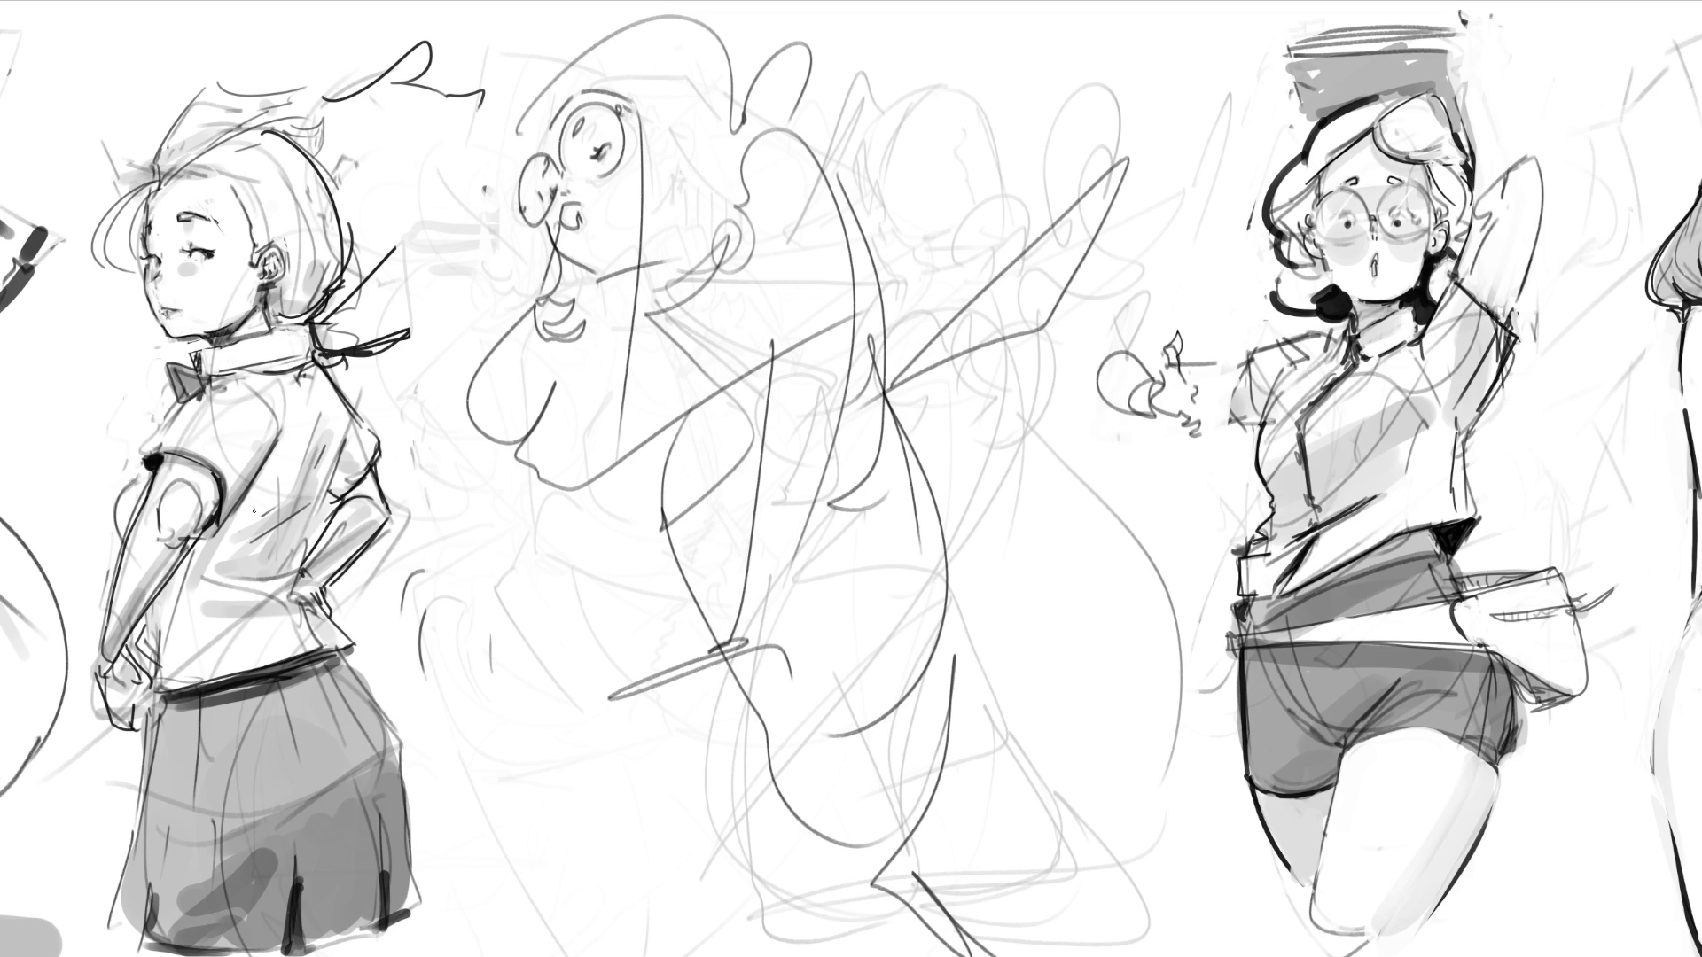
mouse_move(612, 80)
mouse_down()
mouse_move(682, 292)
mouse_move(833, 523)
mouse_move(797, 842)
mouse_move(966, 718)
mouse_move(749, 671)
mouse_move(703, 594)
mouse_move(886, 221)
mouse_move(808, 577)
mouse_move(627, 720)
mouse_move(625, 133)
mouse_move(802, 97)
mouse_move(1114, 231)
mouse_move(1024, 838)
mouse_move(975, 922)
mouse_move(837, 629)
mouse_up()
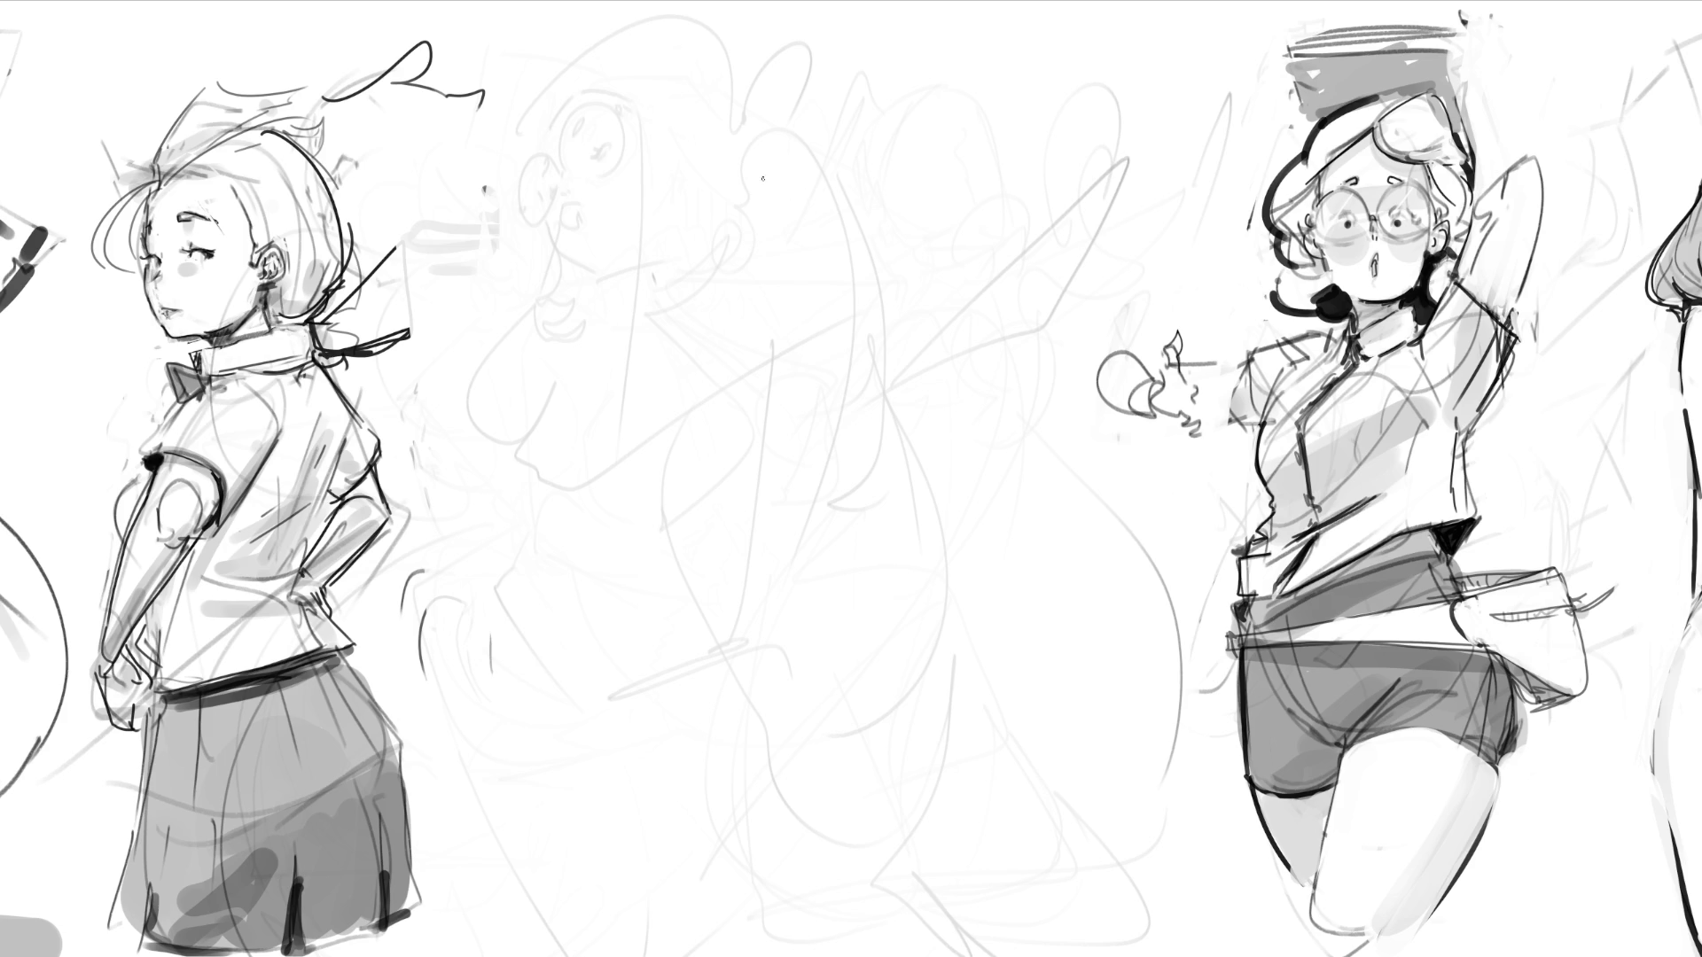
mouse_move(764, 176)
mouse_down()
mouse_move(716, 256)
mouse_move(814, 152)
mouse_move(826, 372)
mouse_up()
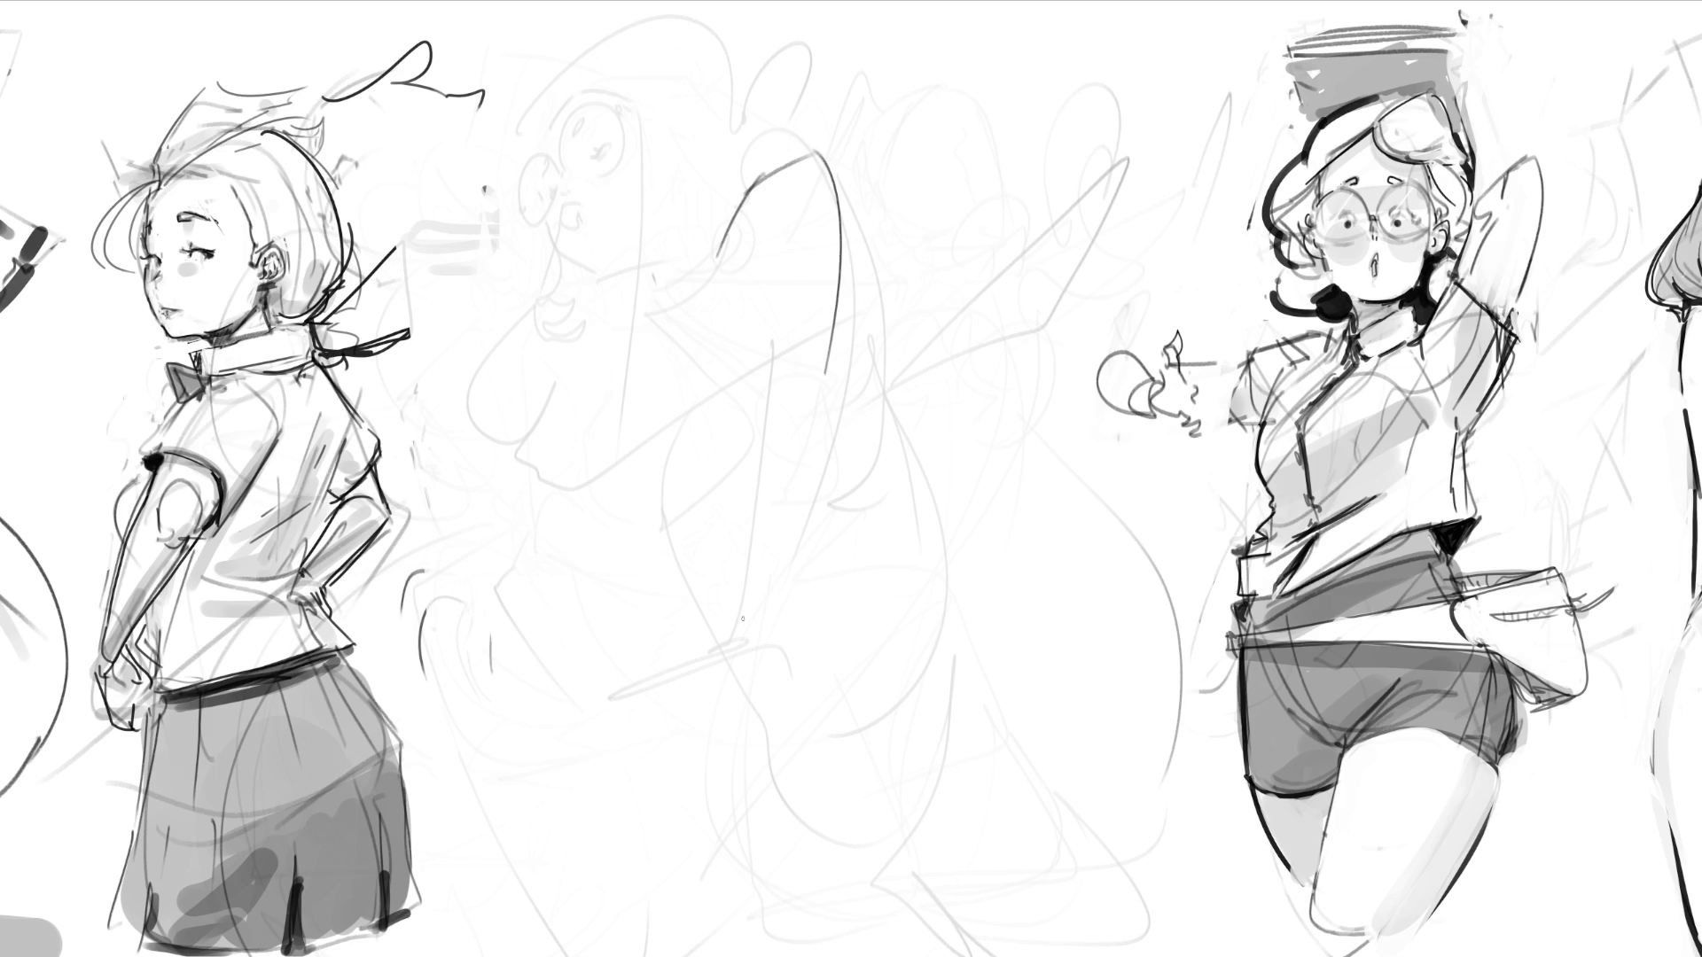
key(ctrl+z)
key(ctrl+z)
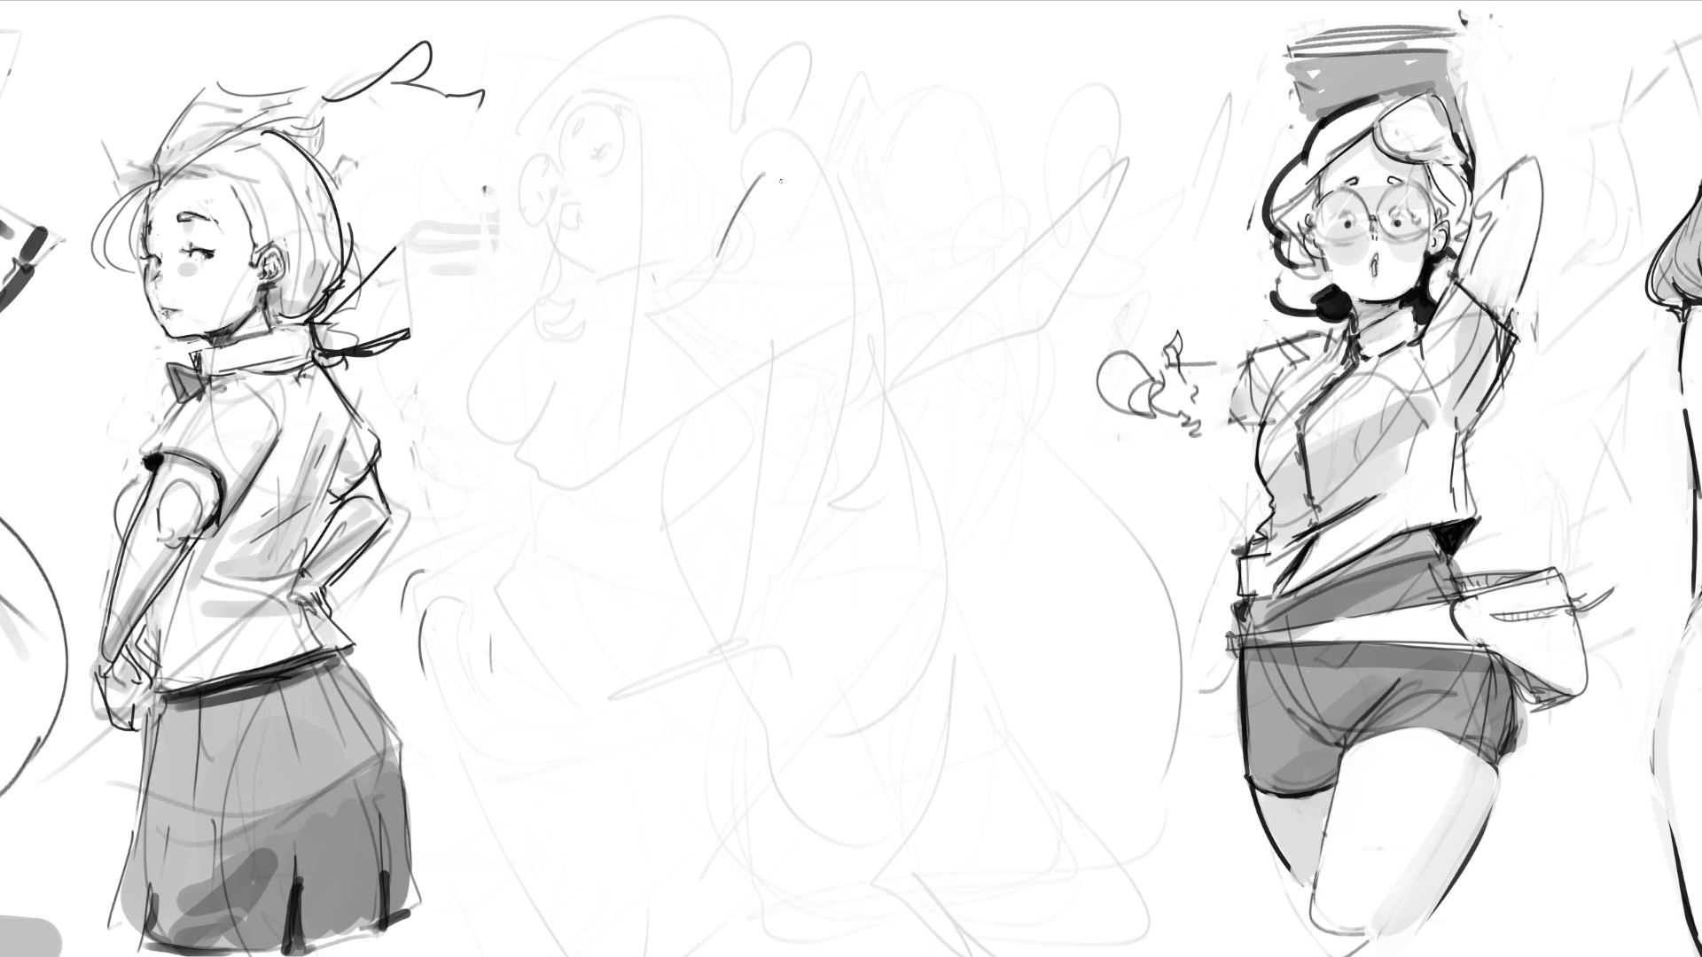
drag(757, 177, 820, 141)
mouse_move(831, 146)
mouse_down()
mouse_move(853, 173)
mouse_move(867, 333)
mouse_up()
key(ctrl+z)
key(ctrl+z)
key(ctrl+z)
drag(891, 137, 952, 175)
Step: Draw the eyebrow, two eye arcs, an ear and the back and top of the bald head
mouse_move(893, 138)
mouse_down()
mouse_move(936, 152)
mouse_move(941, 129)
mouse_move(904, 217)
mouse_up()
mouse_move(910, 94)
mouse_down()
mouse_move(896, 114)
mouse_move(975, 99)
mouse_up()
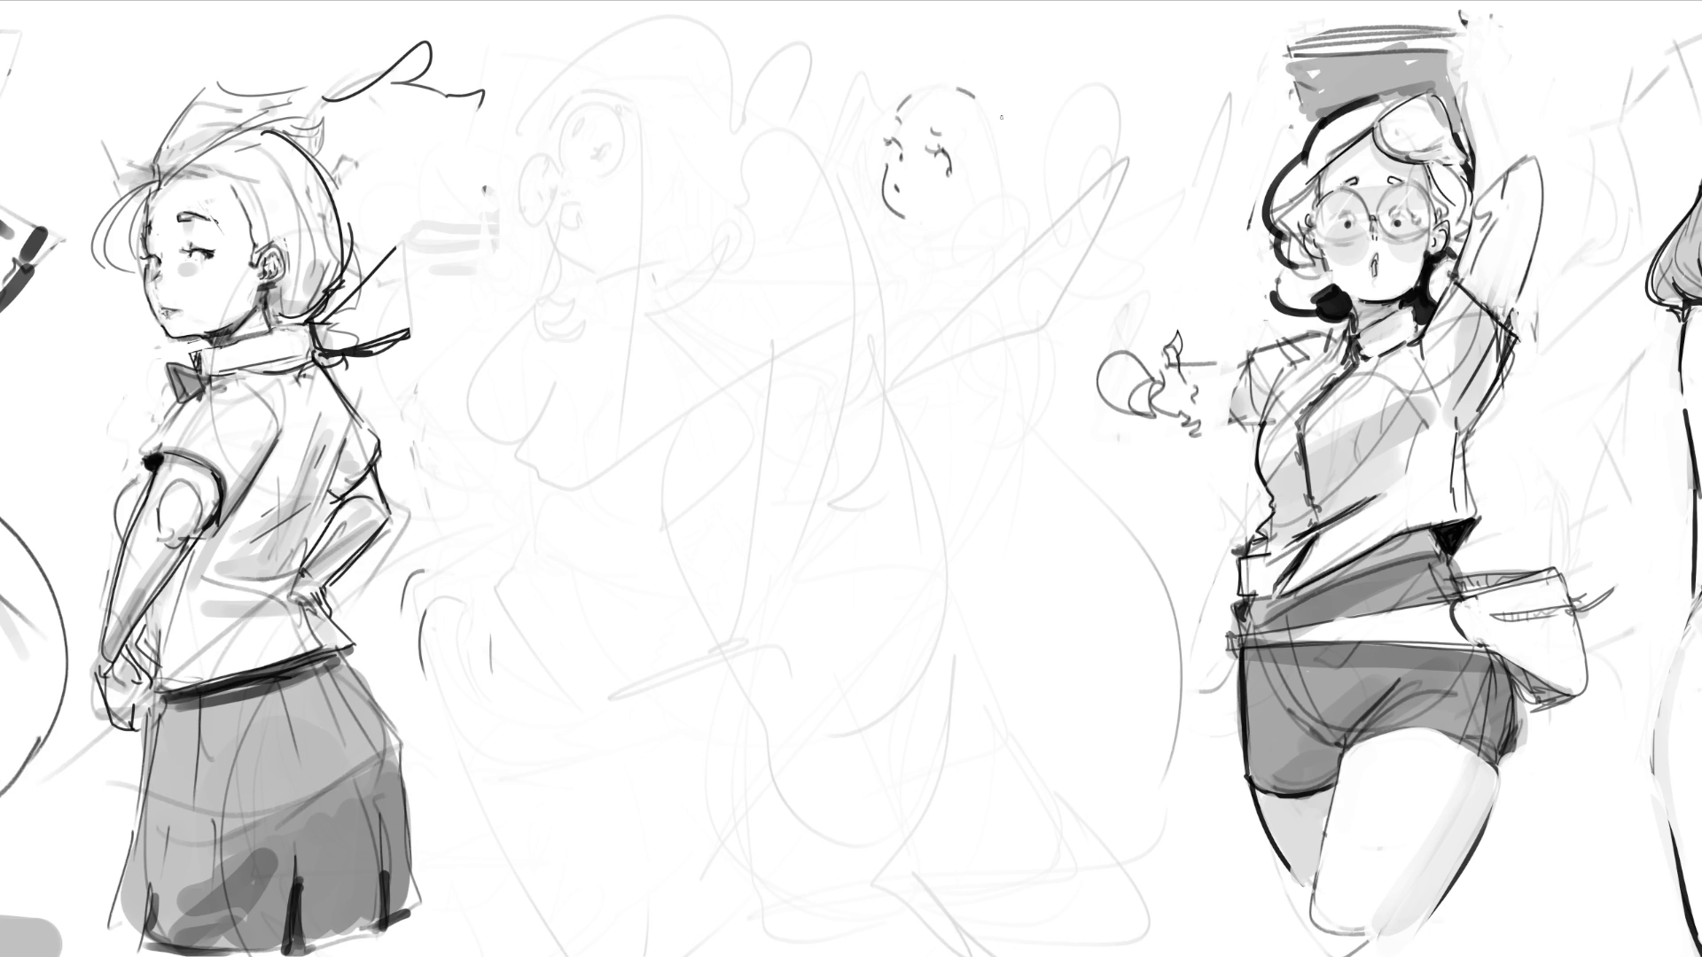
drag(995, 175, 997, 190)
drag(981, 103, 988, 177)
mouse_move(898, 102)
mouse_down()
mouse_move(957, 60)
mouse_move(940, 83)
mouse_move(1025, 71)
mouse_move(1058, 181)
mouse_move(1002, 218)
mouse_move(959, 212)
mouse_up()
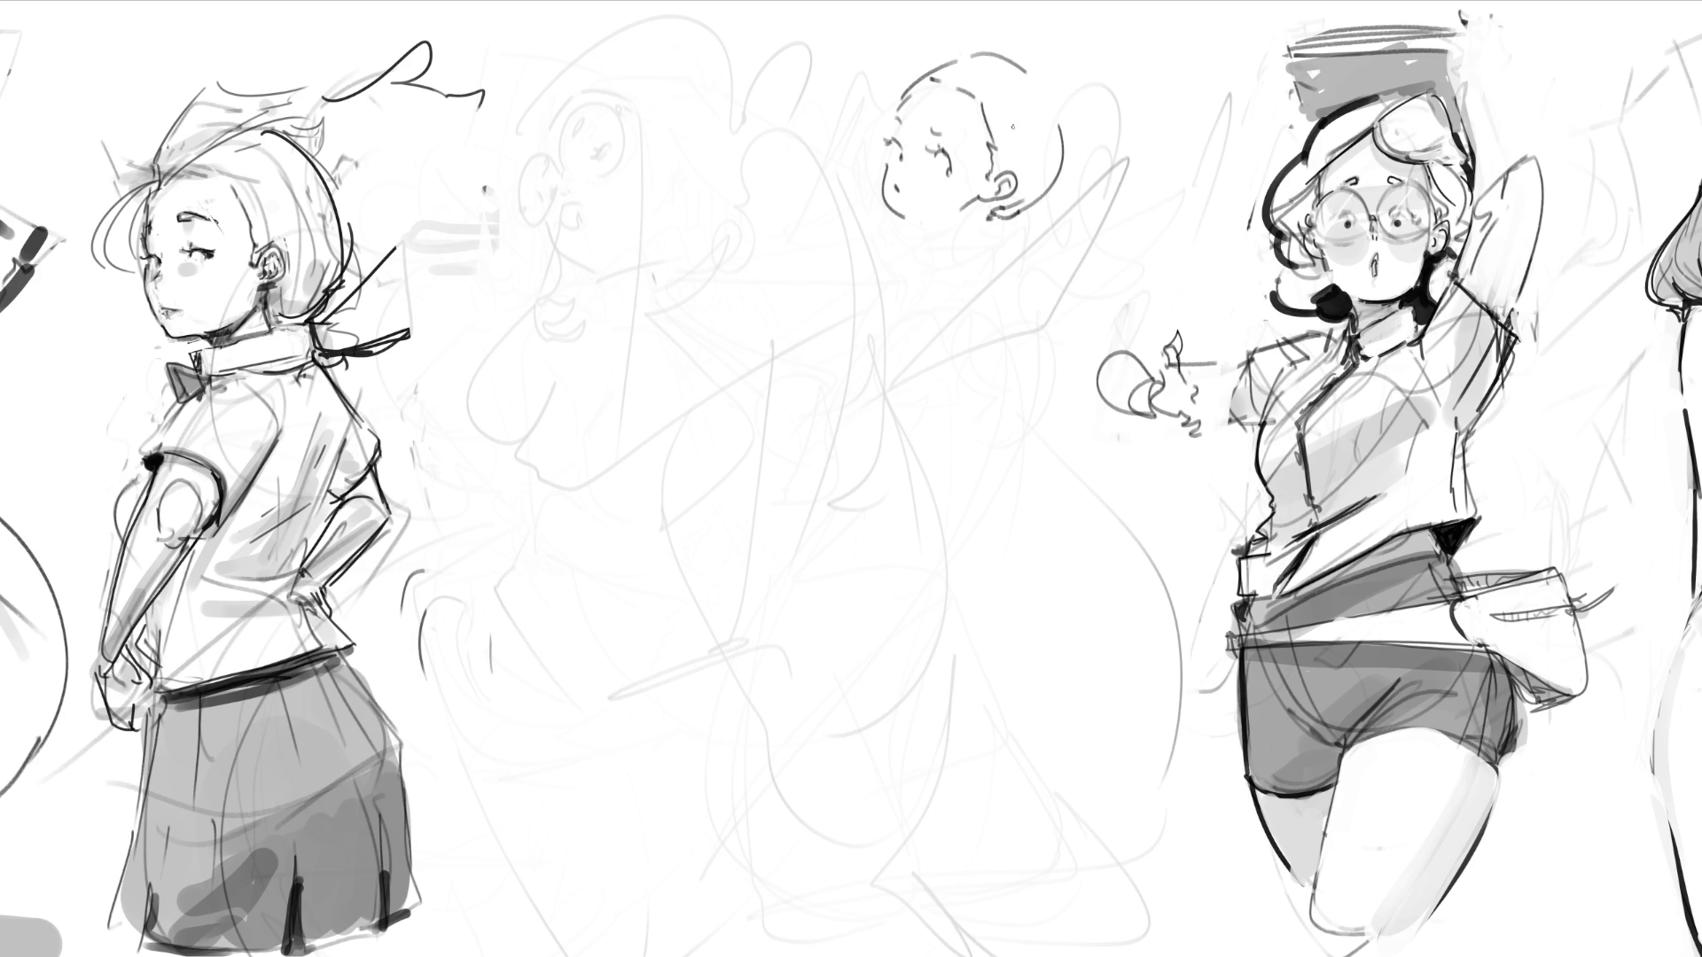
Step: Draw the neck line from ear to shoulder, undoing retries, and a long curve from the mouth
key(ctrl+z)
mouse_move(984, 199)
mouse_down()
mouse_move(970, 209)
mouse_move(988, 213)
mouse_move(942, 226)
mouse_move(951, 263)
mouse_move(991, 247)
mouse_up()
key(ctrl+z)
mouse_move(948, 237)
mouse_down()
mouse_move(936, 288)
mouse_move(990, 265)
mouse_move(1063, 271)
mouse_up()
key(ctrl+z)
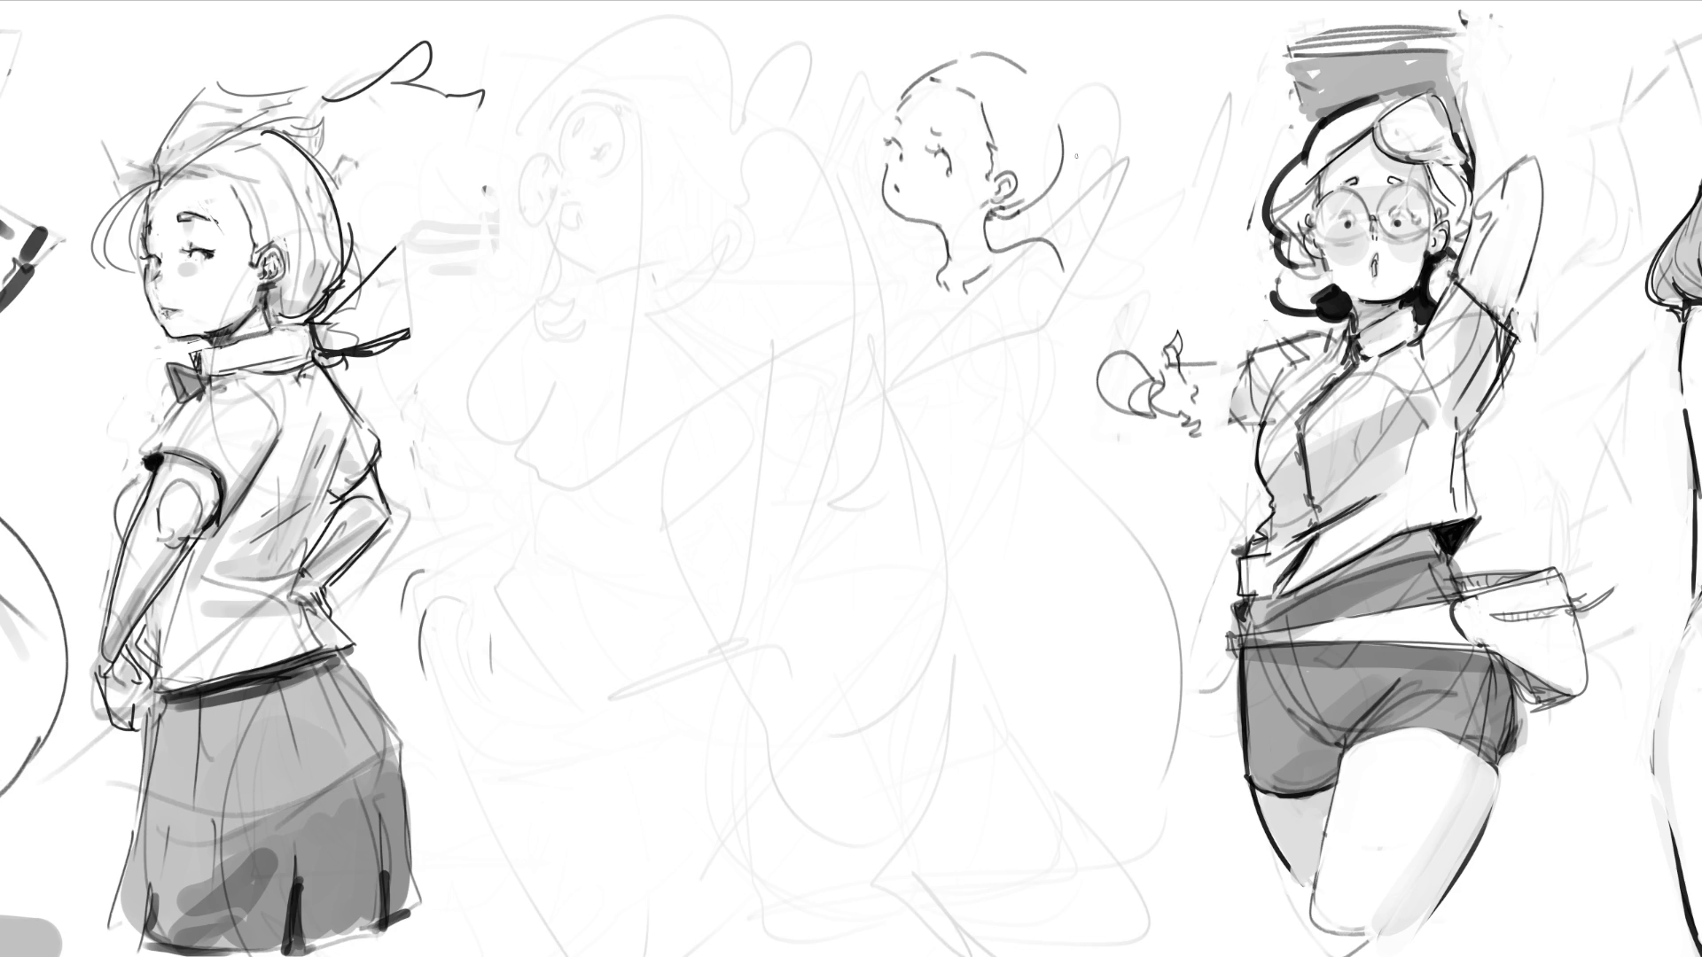
mouse_move(894, 187)
mouse_down()
mouse_move(807, 201)
mouse_move(623, 293)
mouse_move(581, 497)
mouse_move(623, 543)
mouse_move(612, 363)
mouse_move(764, 214)
mouse_move(883, 186)
mouse_up()
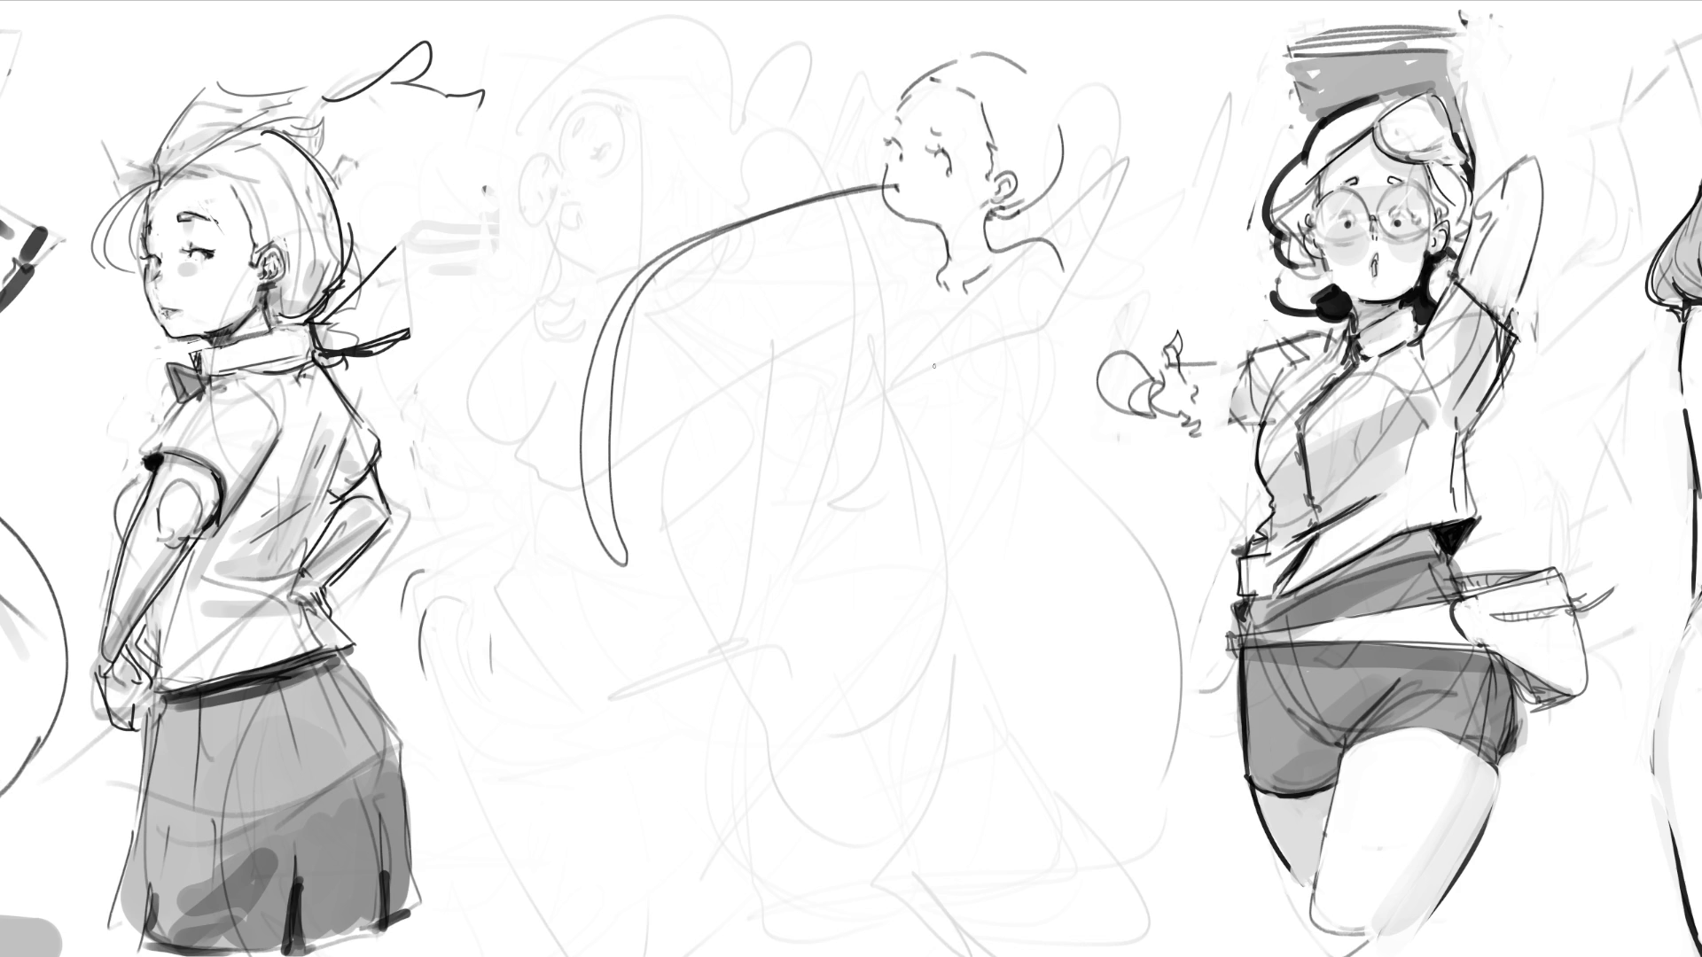
Step: Draw the neck, shoulder and torso contours below the bald head, then delete the middle sketches
mouse_move(947, 260)
mouse_down()
mouse_move(914, 277)
mouse_move(929, 321)
mouse_up()
mouse_move(941, 256)
mouse_down()
mouse_move(936, 329)
mouse_move(993, 297)
mouse_move(1020, 310)
mouse_move(1010, 417)
mouse_move(1064, 476)
mouse_move(940, 450)
mouse_move(964, 496)
mouse_move(1074, 572)
mouse_up()
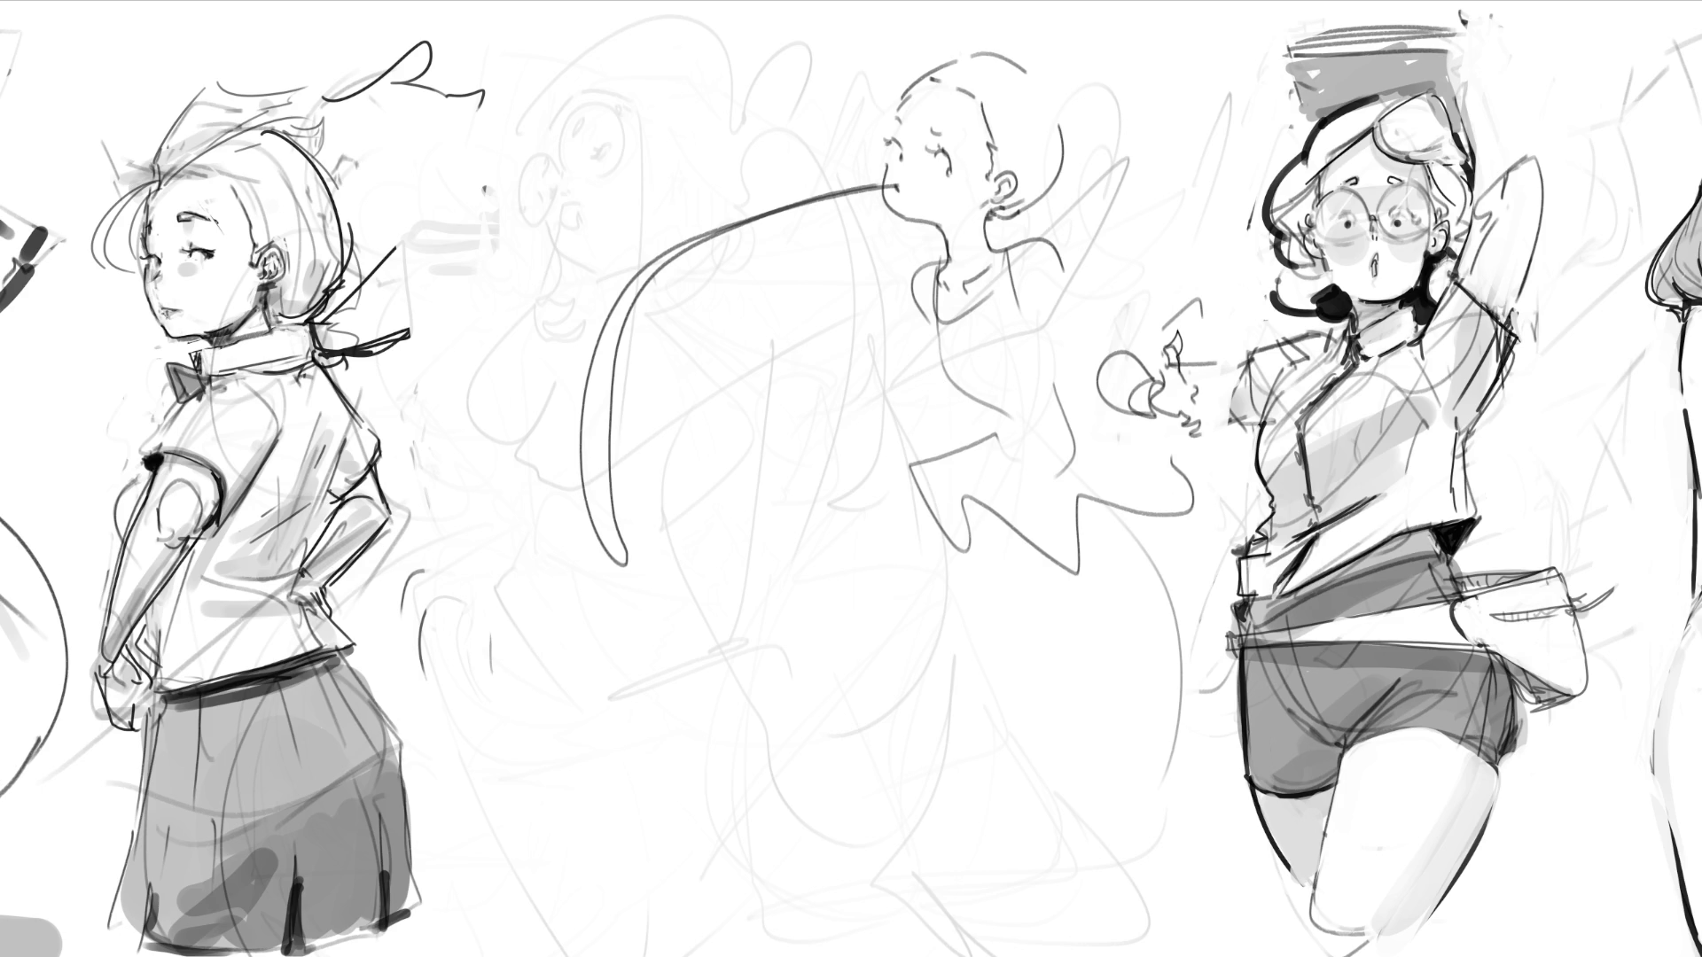
key(Delete)
Step: Restore the deleted middle sketches with Ctrl+Z, then delete them again to leave the band blank
key(ctrl+z)
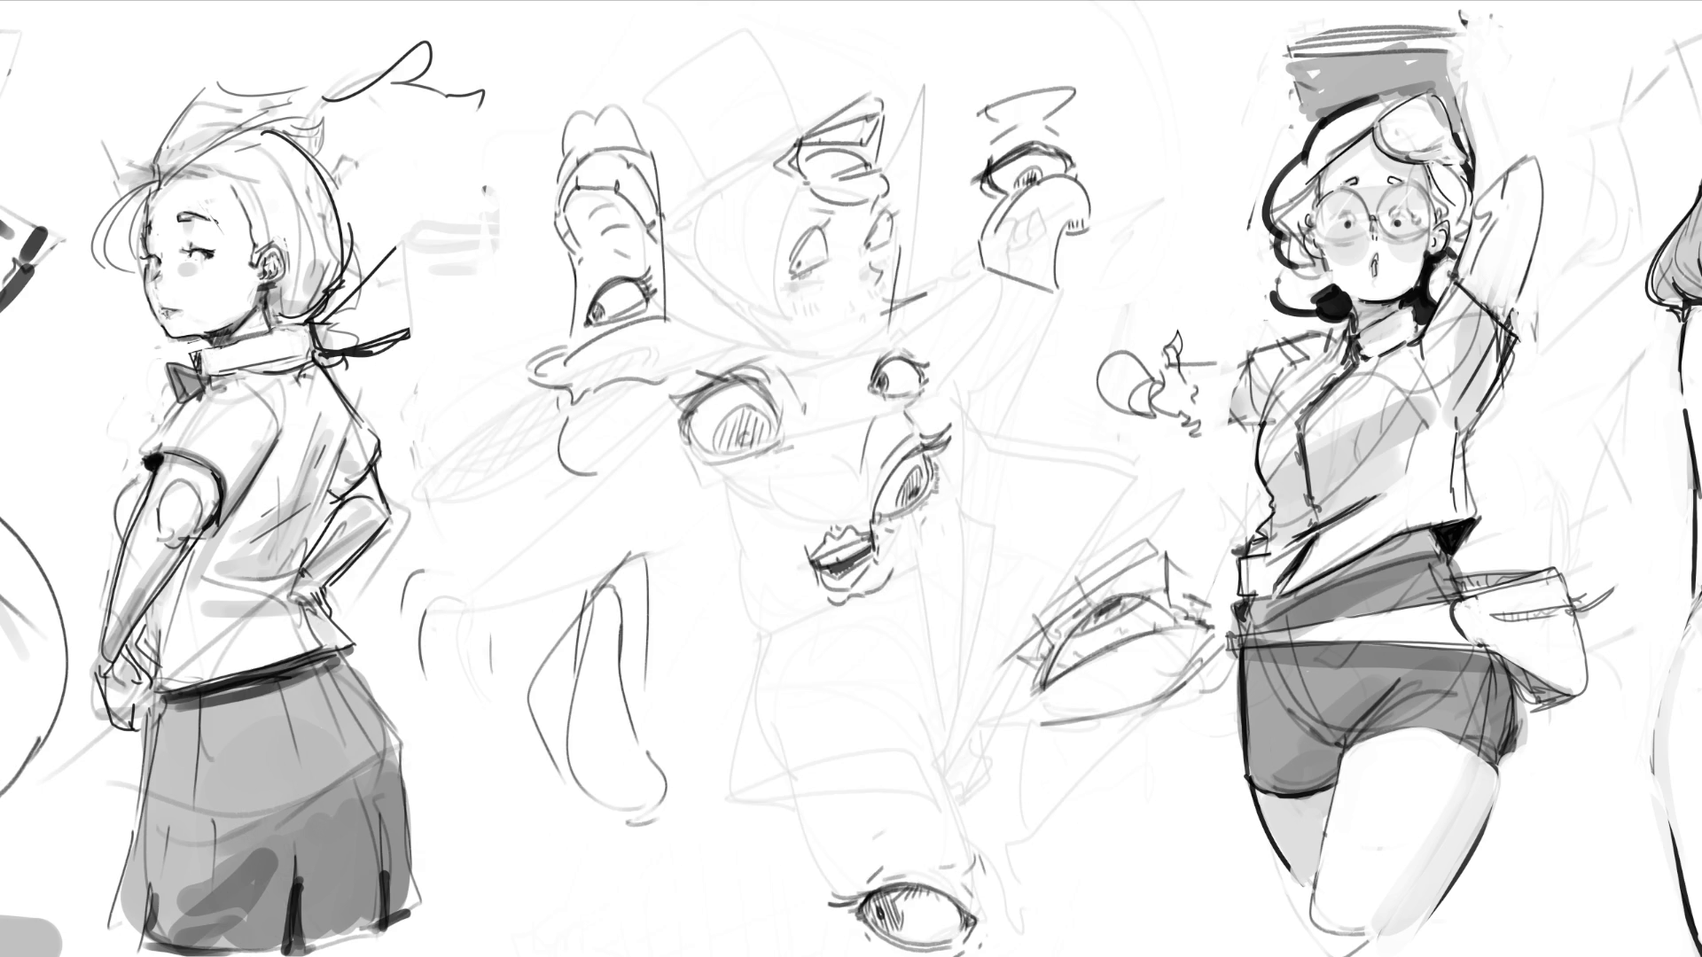
key(Delete)
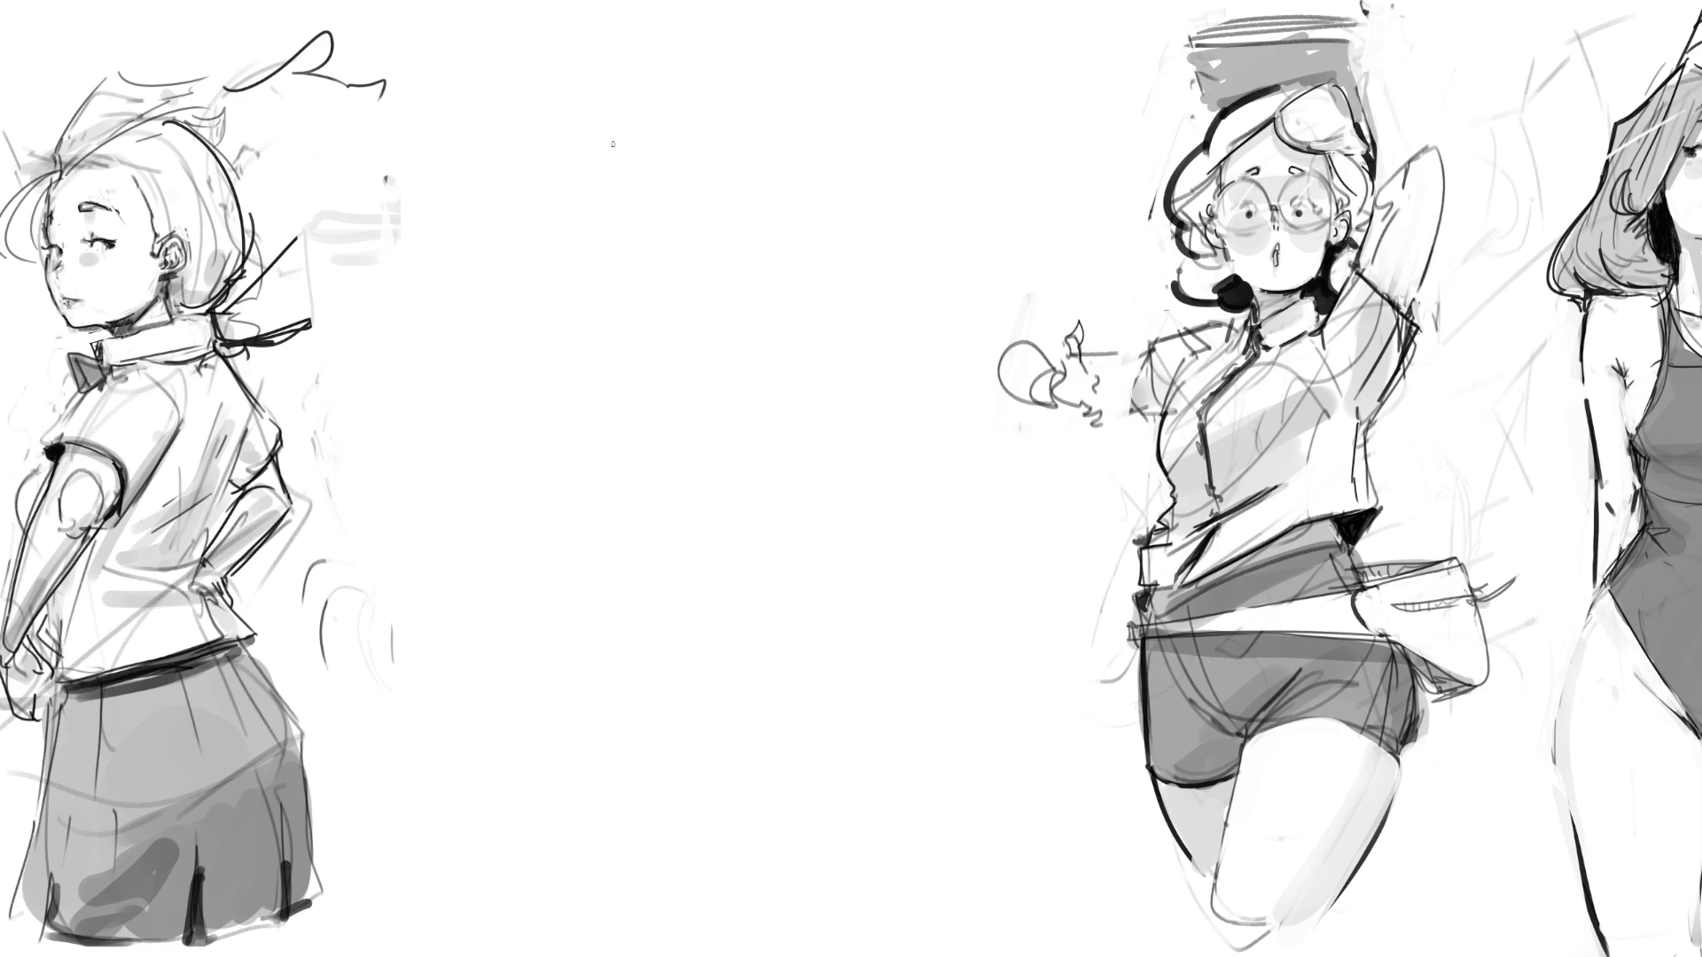
Step: Sketch a pointed hat with an arrow pointing at it and the label "Hat"
mouse_move(597, 293)
mouse_down()
mouse_move(835, 157)
mouse_move(624, 227)
mouse_move(679, 37)
mouse_move(734, 165)
mouse_up()
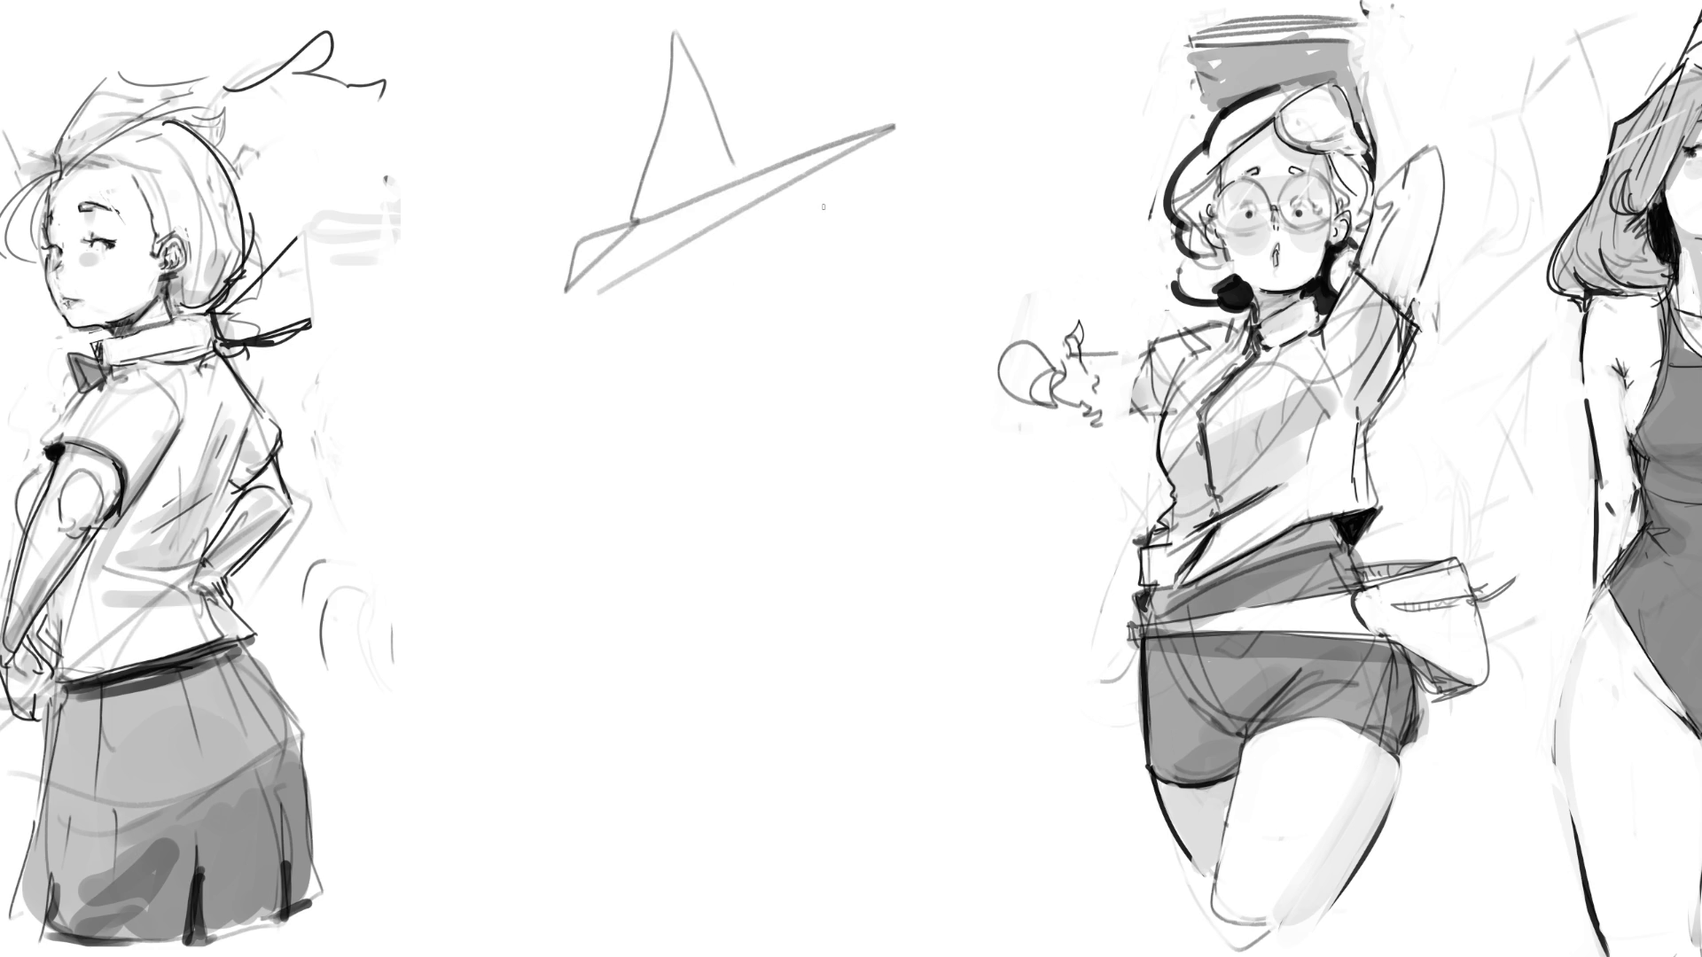
drag(820, 218, 815, 197)
mouse_move(815, 197)
mouse_down()
mouse_move(858, 205)
mouse_move(864, 235)
mouse_move(897, 249)
mouse_move(939, 235)
mouse_up()
drag(928, 220, 972, 203)
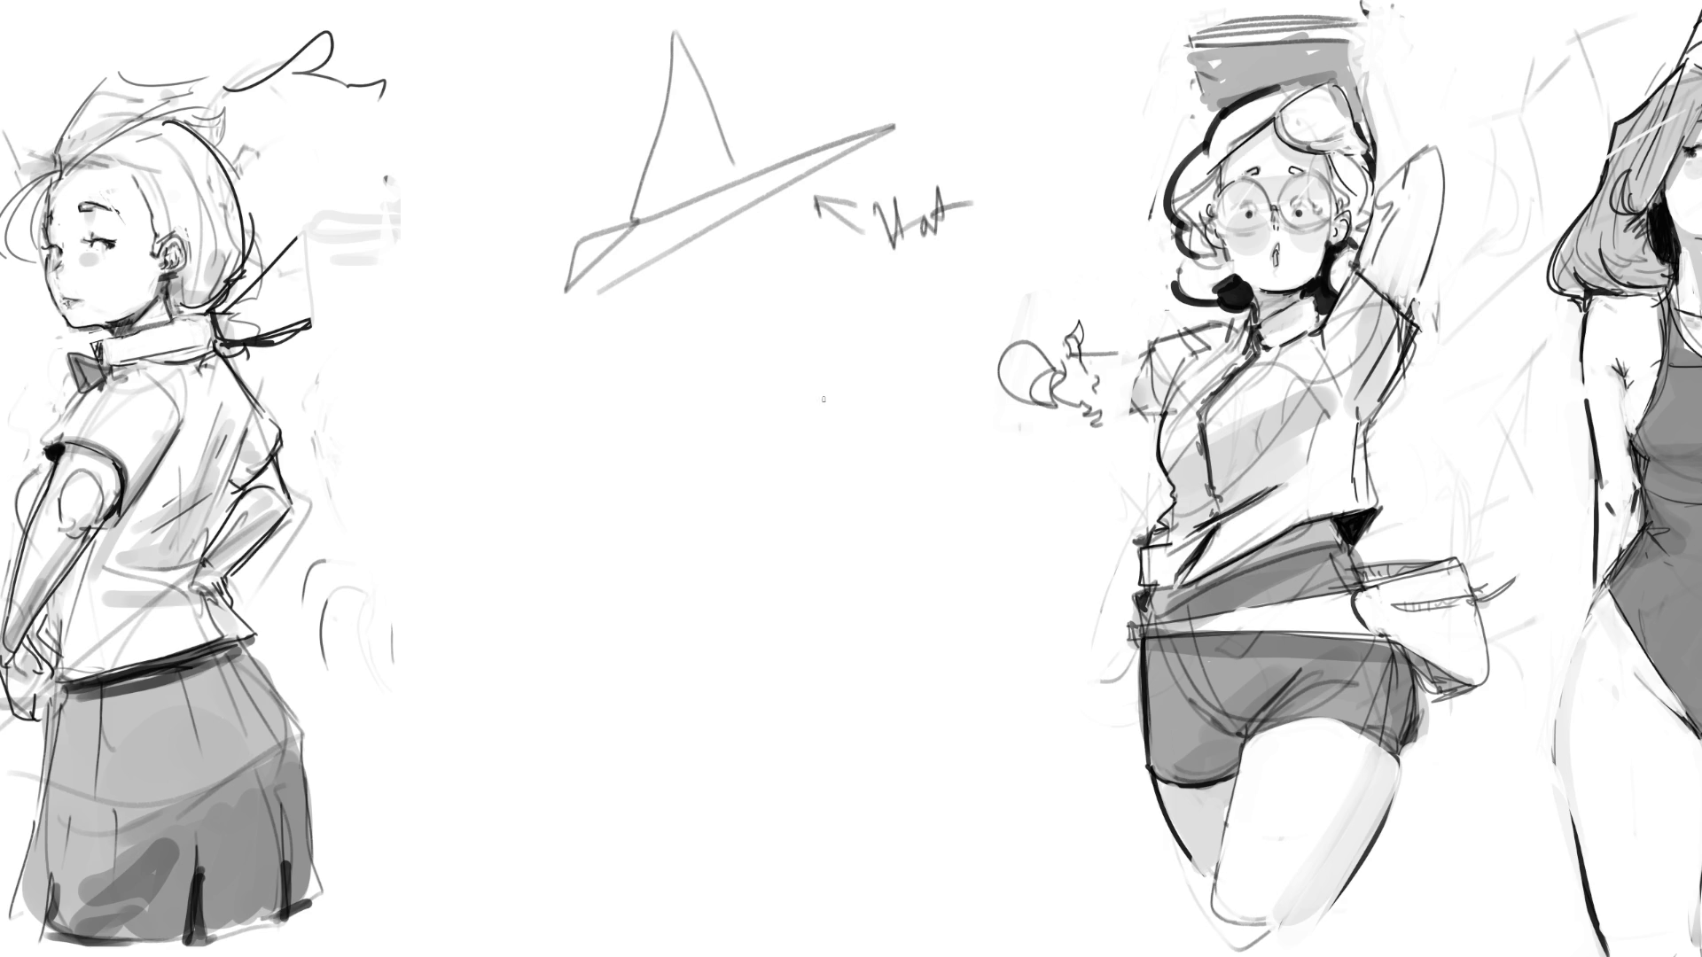
Step: Draw two arch-shaped ears below the hat and label them "ears"
drag(604, 471, 498, 338)
mouse_move(705, 434)
mouse_down()
mouse_move(701, 331)
mouse_move(757, 400)
mouse_up()
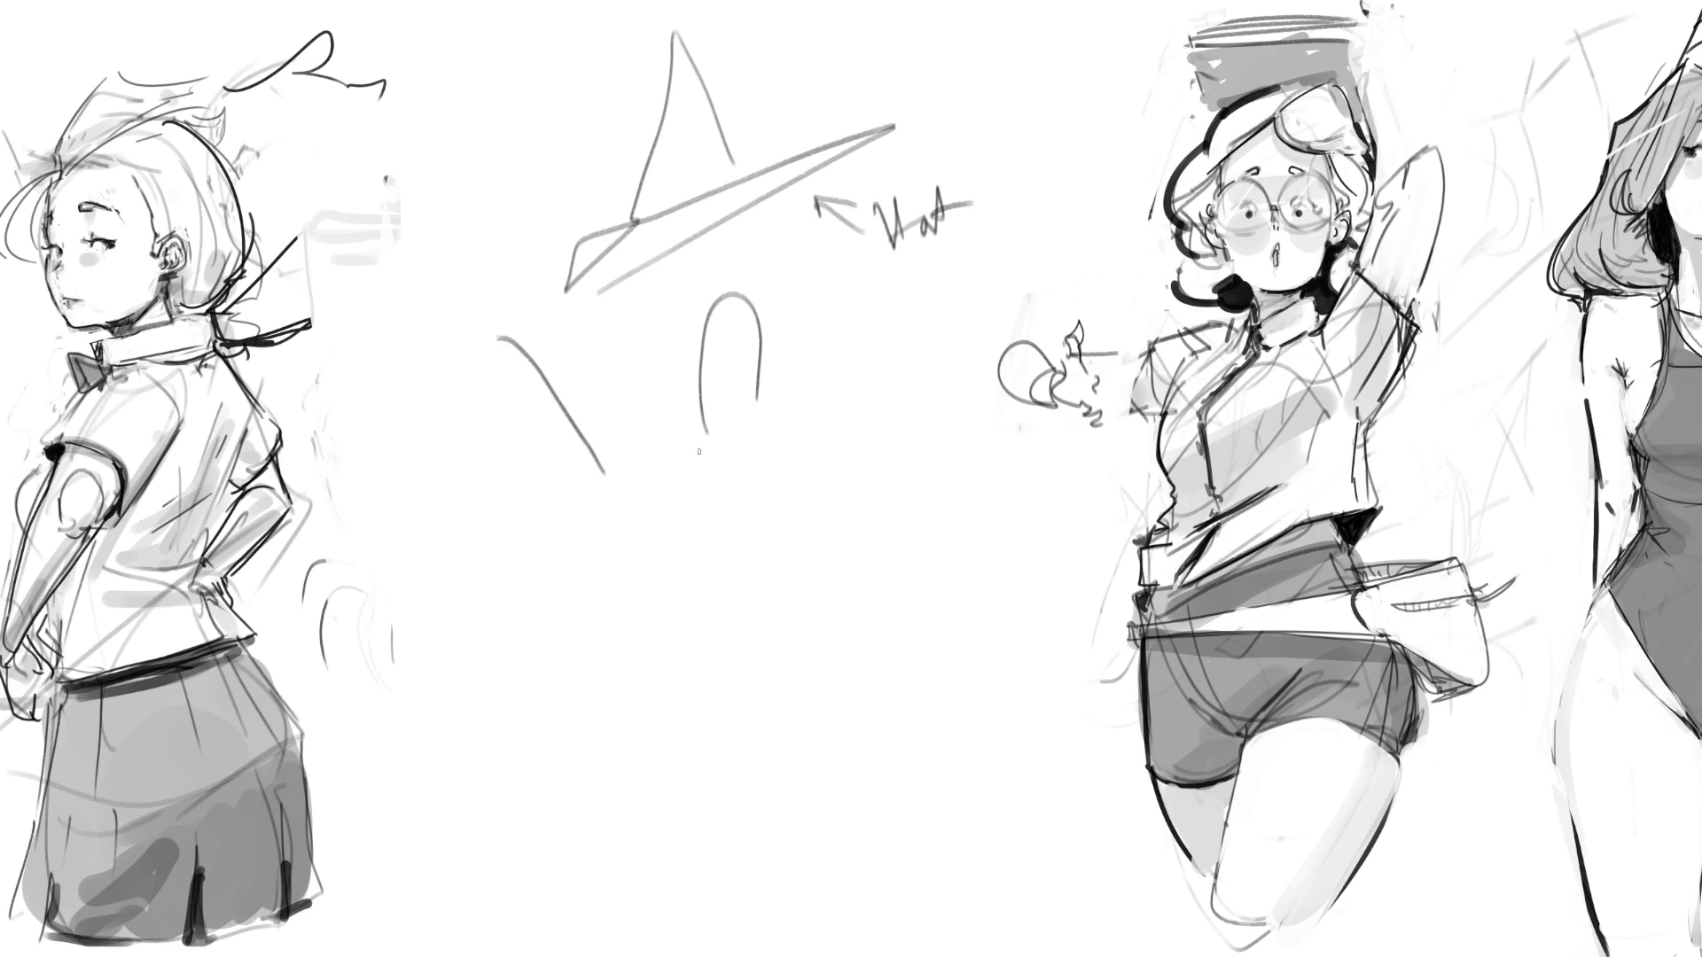
mouse_move(499, 342)
mouse_down()
mouse_move(636, 494)
mouse_move(681, 460)
mouse_up()
mouse_move(824, 376)
mouse_down()
mouse_move(797, 378)
mouse_move(808, 400)
mouse_move(898, 379)
mouse_up()
drag(931, 356, 912, 401)
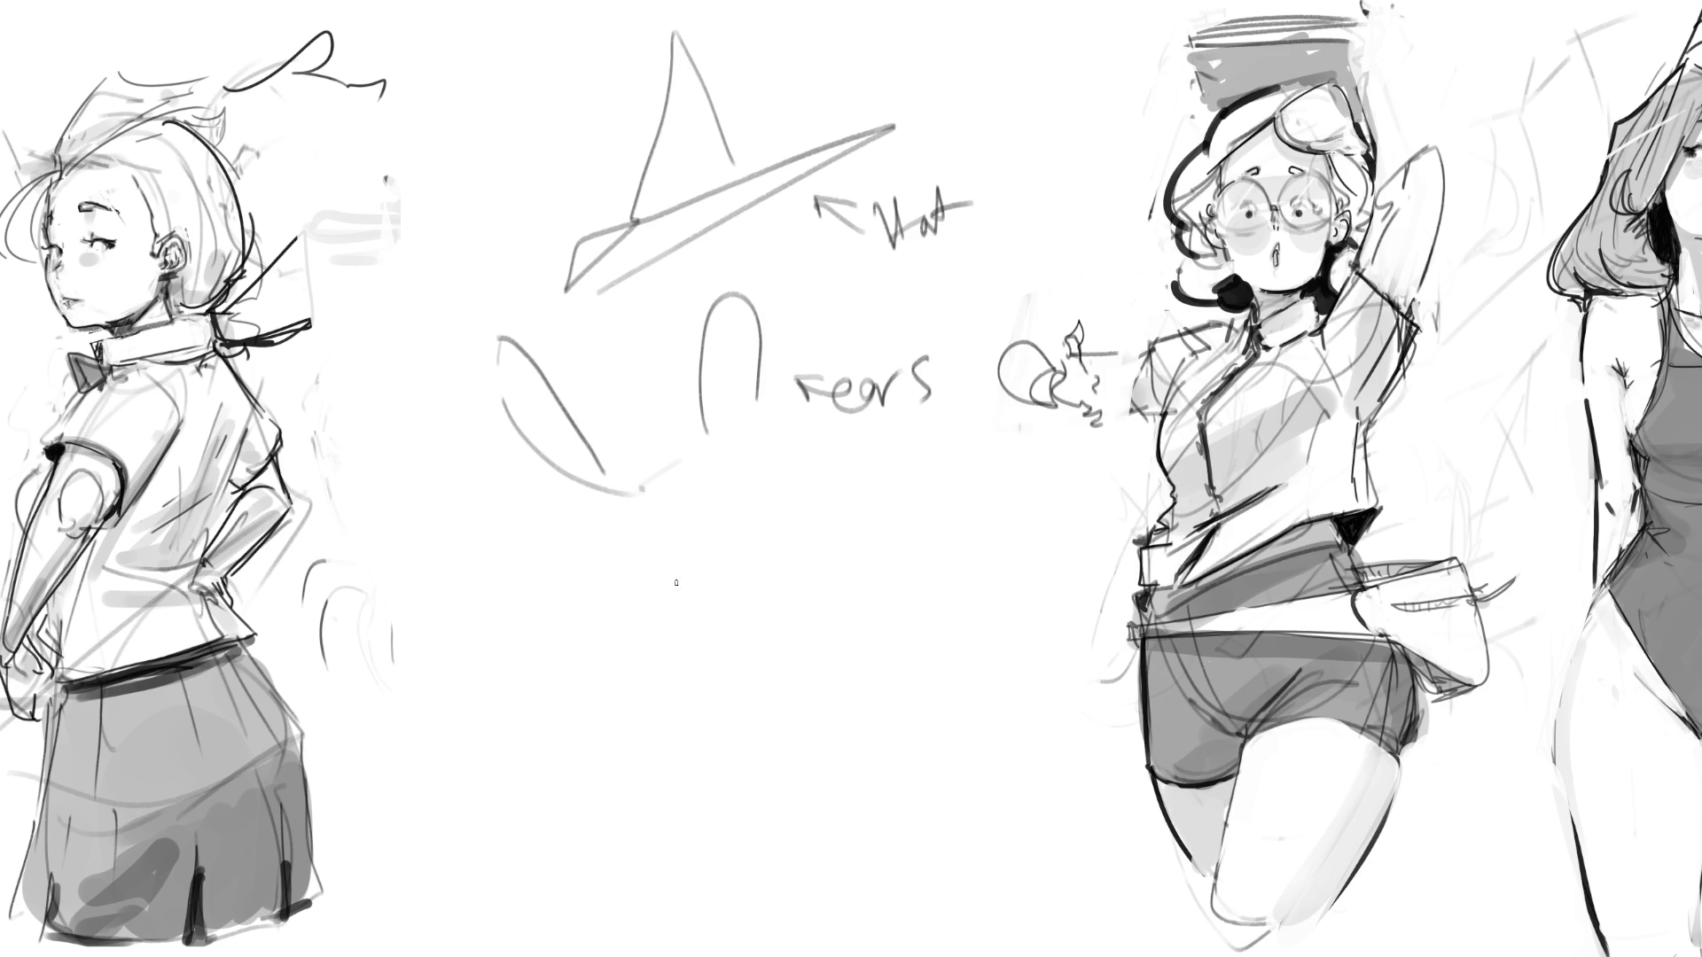
Step: Sketch a fist with curled fingers and wrist lines extending downward
mouse_move(649, 575)
mouse_down()
mouse_move(665, 611)
mouse_move(696, 525)
mouse_move(725, 528)
mouse_move(746, 568)
mouse_move(671, 626)
mouse_up()
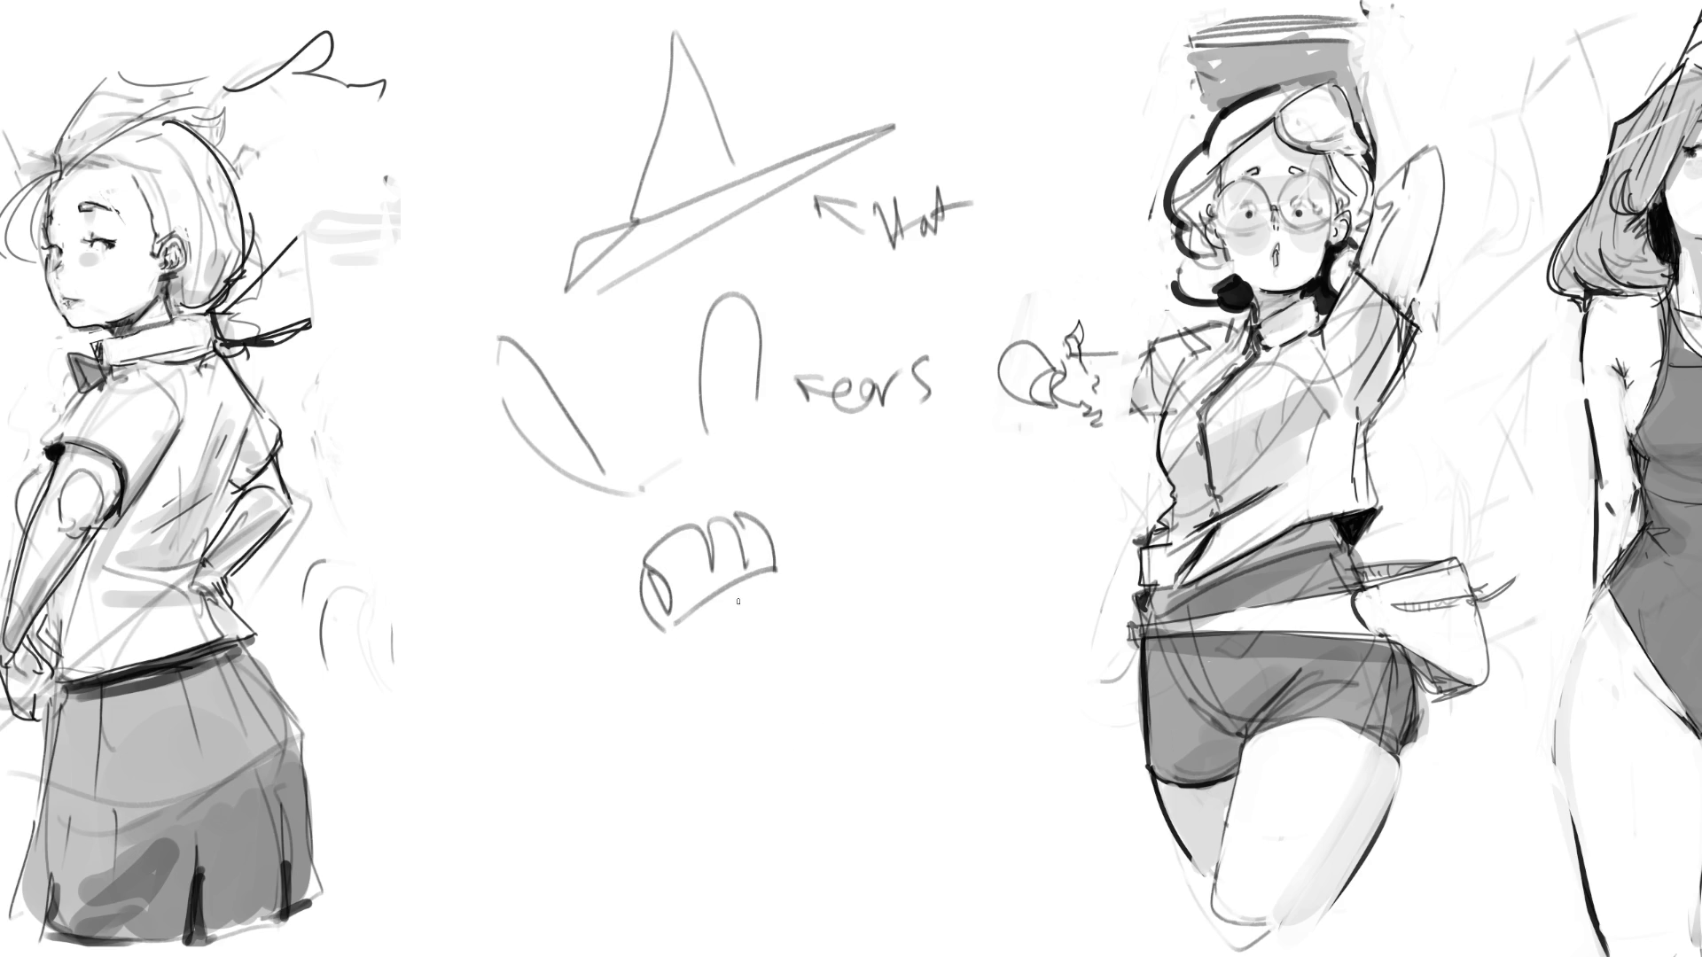
mouse_move(665, 624)
mouse_down()
mouse_move(676, 681)
mouse_move(795, 573)
mouse_move(833, 714)
mouse_up()
mouse_move(676, 716)
mouse_down()
mouse_move(749, 738)
mouse_move(709, 762)
mouse_move(760, 773)
mouse_move(848, 711)
mouse_up()
drag(843, 716, 867, 851)
drag(788, 855, 709, 809)
drag(712, 831, 745, 946)
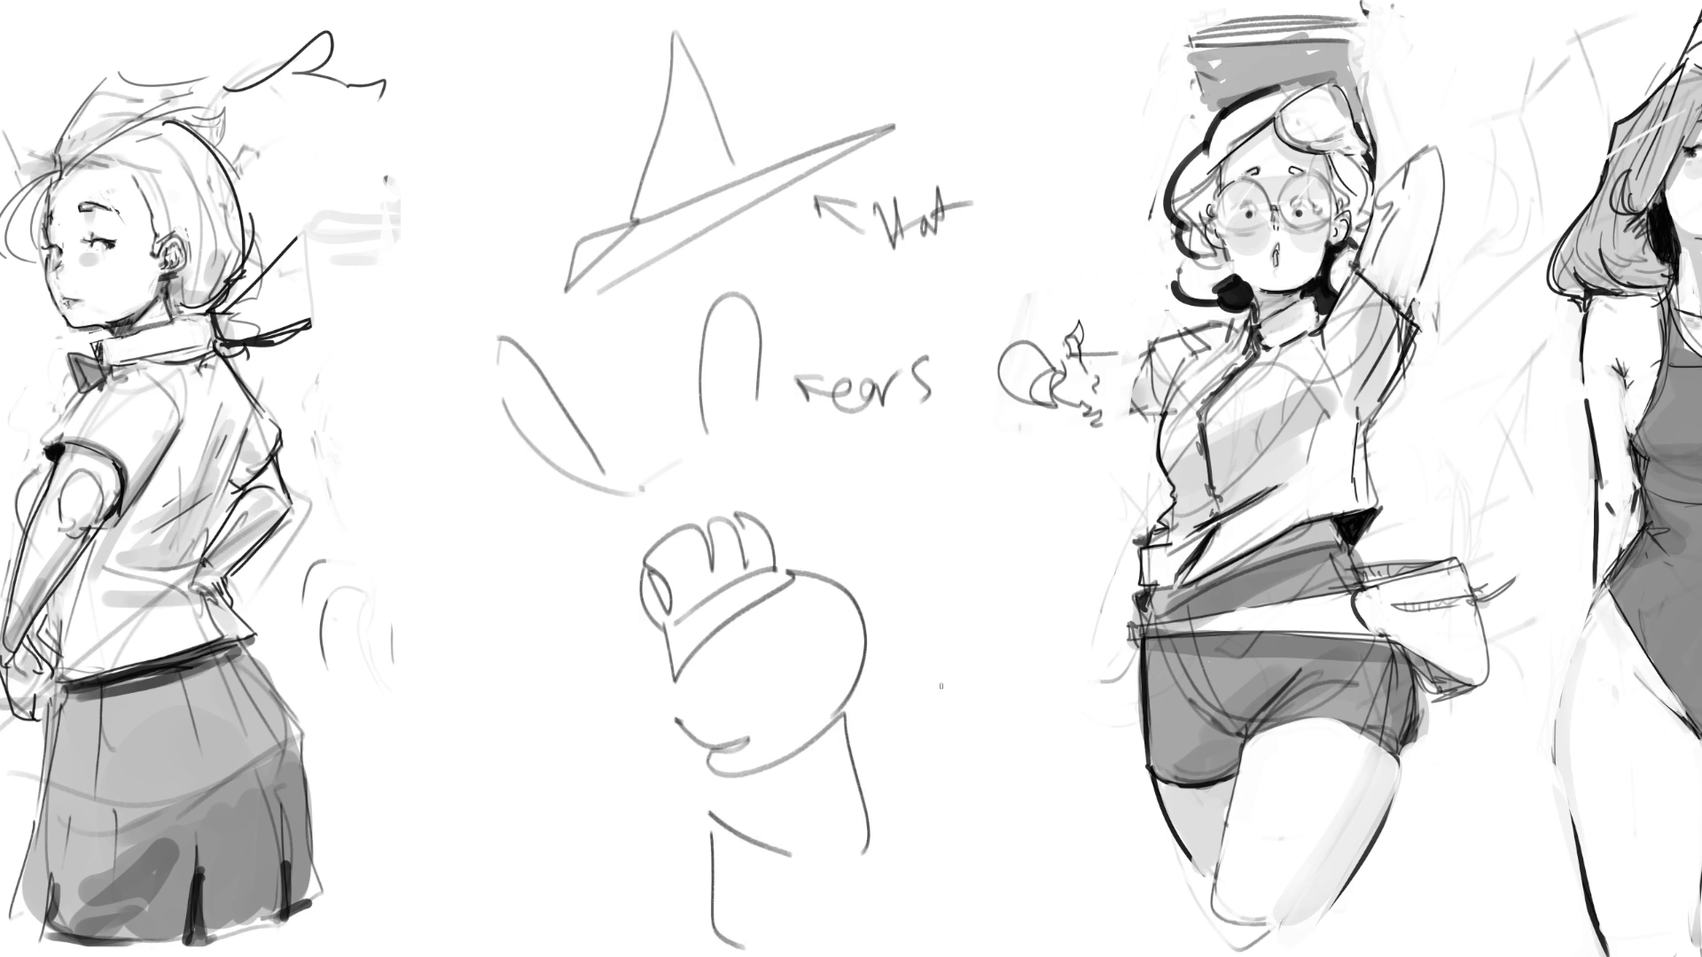
Step: Add a handwritten note beside the fist, a jagged stroke and hatching on the fist
drag(858, 556, 964, 582)
mouse_move(540, 598)
mouse_down()
mouse_move(507, 578)
mouse_move(397, 638)
mouse_move(422, 738)
mouse_move(496, 752)
mouse_move(606, 642)
mouse_move(578, 576)
mouse_move(601, 534)
mouse_move(709, 466)
mouse_move(824, 488)
mouse_move(791, 571)
mouse_up()
drag(648, 640, 608, 670)
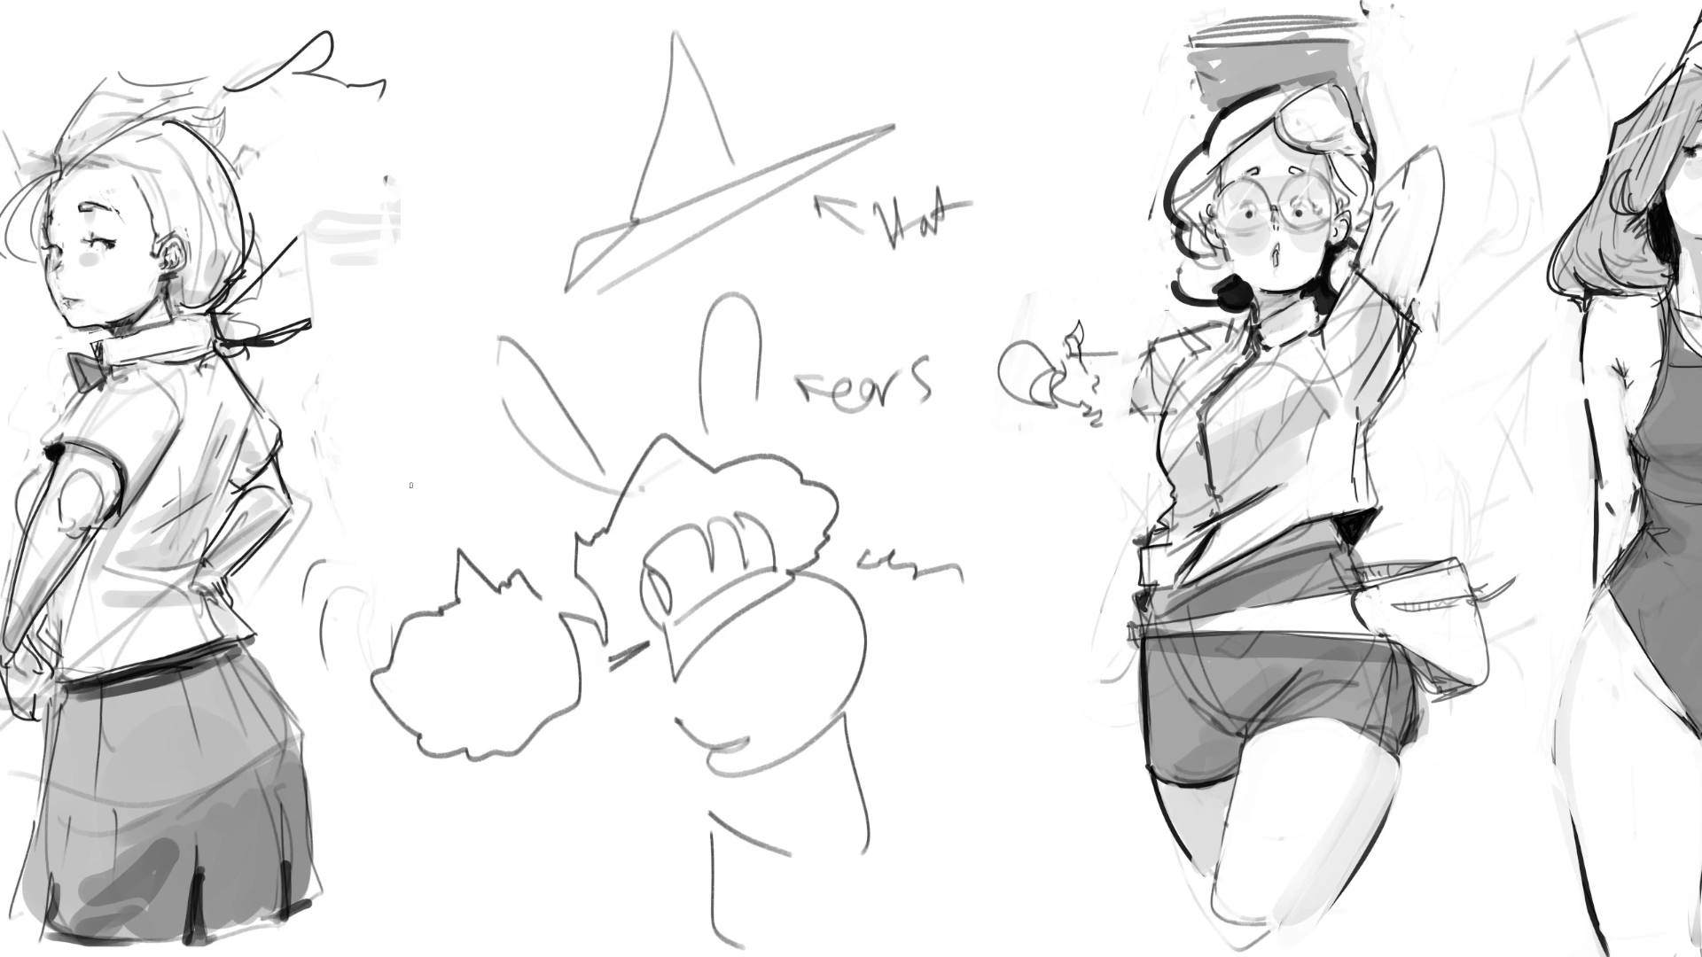
Step: Draw cuffs and wrist lines under both hands and an arrow pointing right
mouse_move(424, 754)
mouse_down()
mouse_move(572, 771)
mouse_move(528, 824)
mouse_move(543, 808)
mouse_up()
drag(864, 589, 917, 676)
mouse_move(922, 647)
mouse_down()
mouse_move(989, 647)
mouse_move(955, 692)
mouse_up()
drag(565, 784, 569, 943)
drag(577, 704, 578, 948)
drag(645, 652, 616, 754)
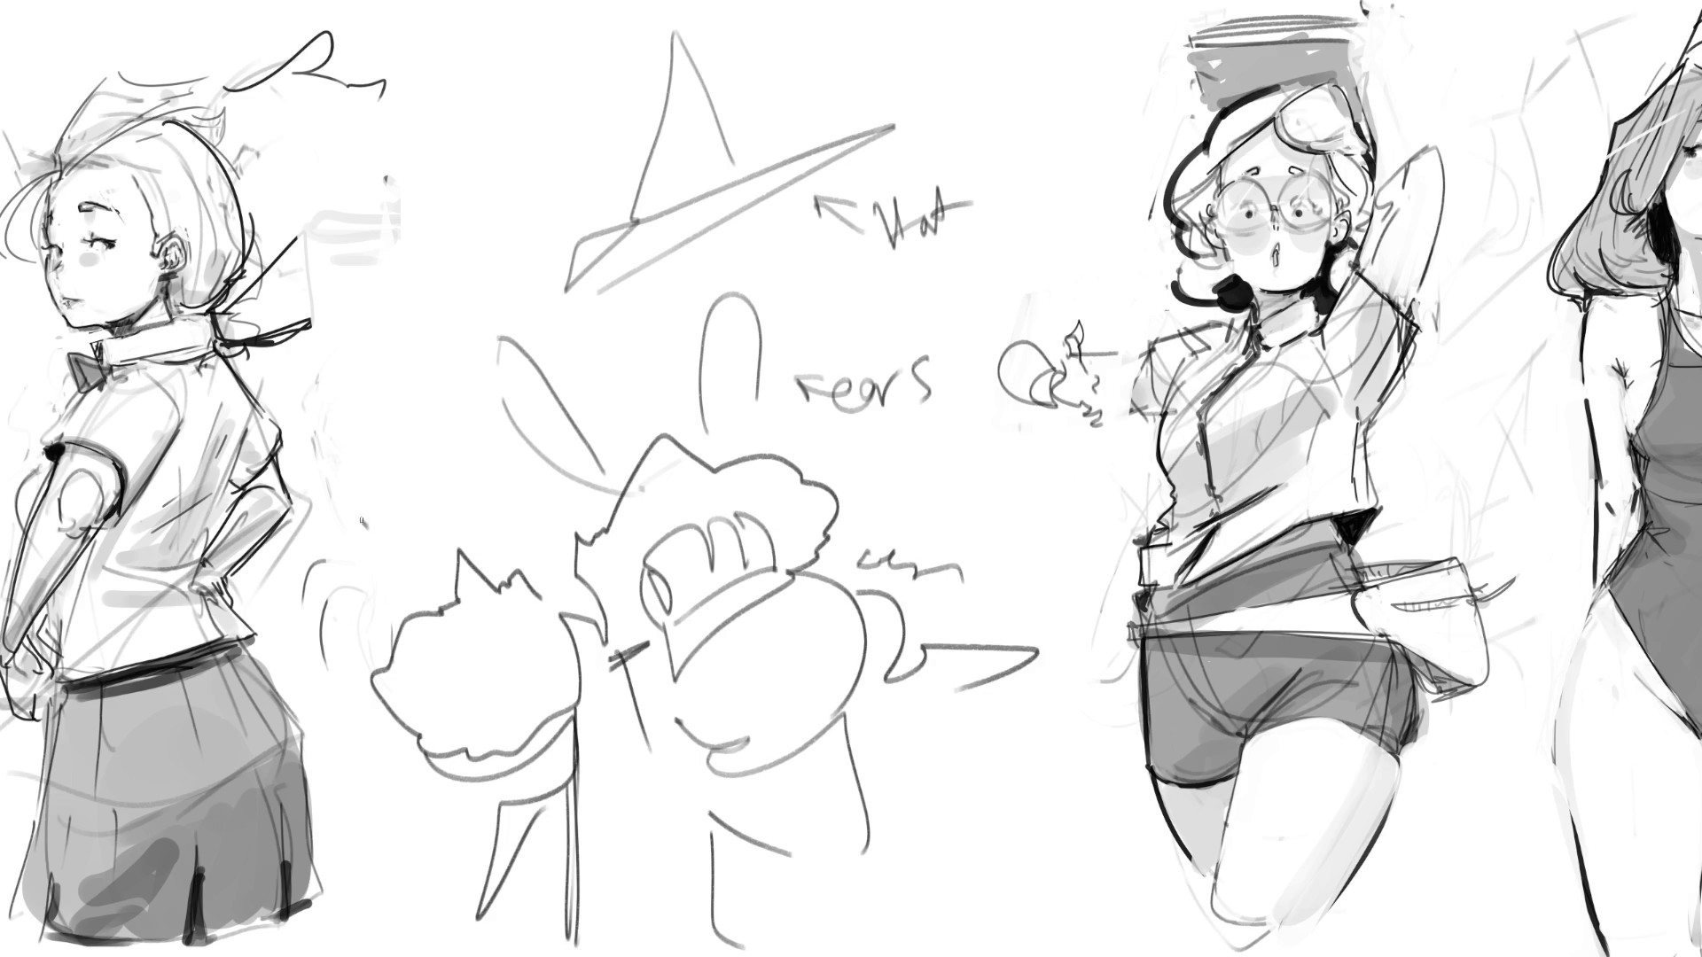